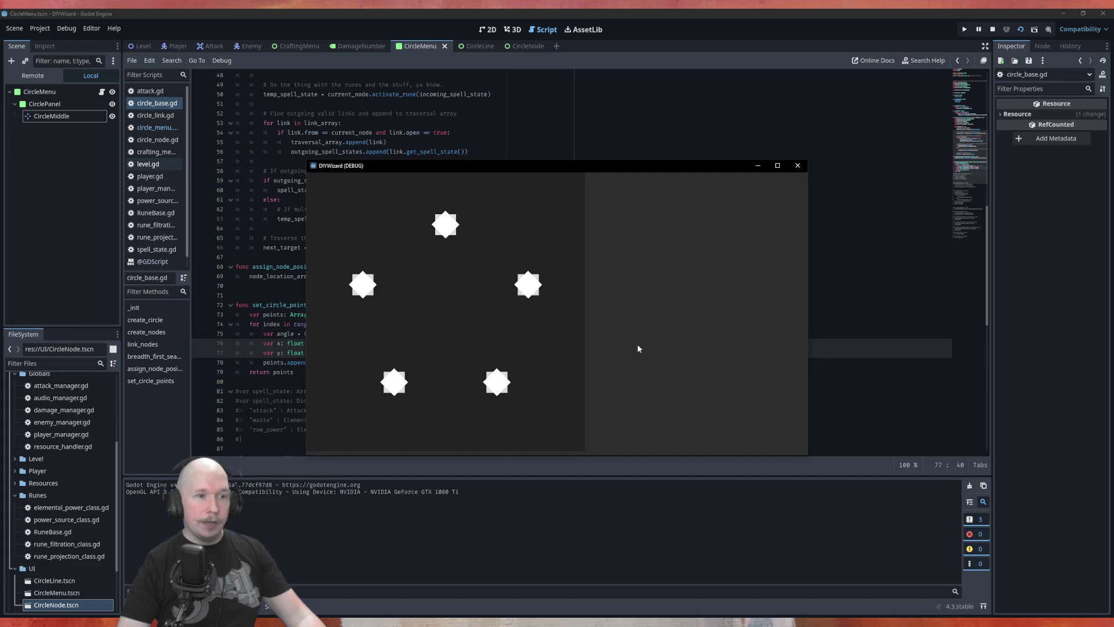
Close the running DIYWizard game and return to the CircleMenu scene's circle_menu.gd script.
left_click(797, 165)
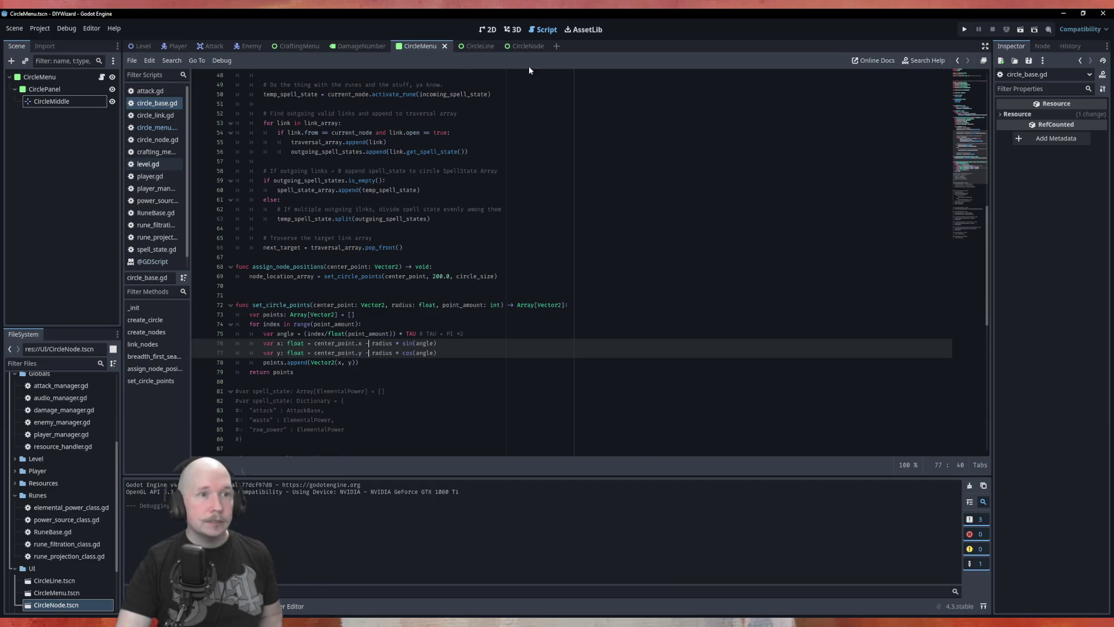
left_click(469, 46)
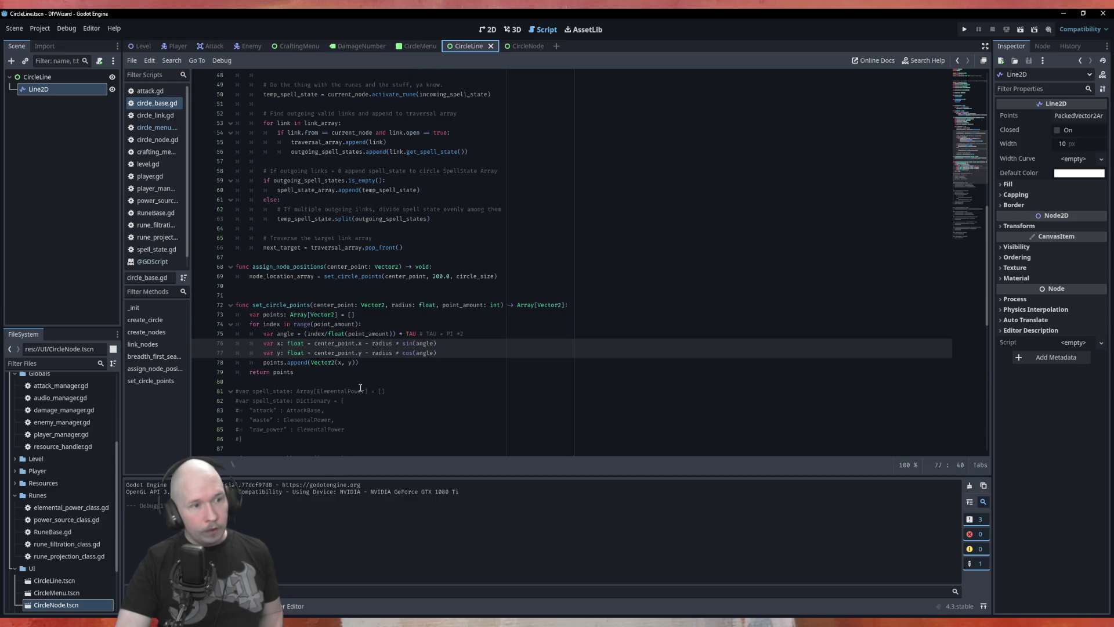
left_click(424, 46)
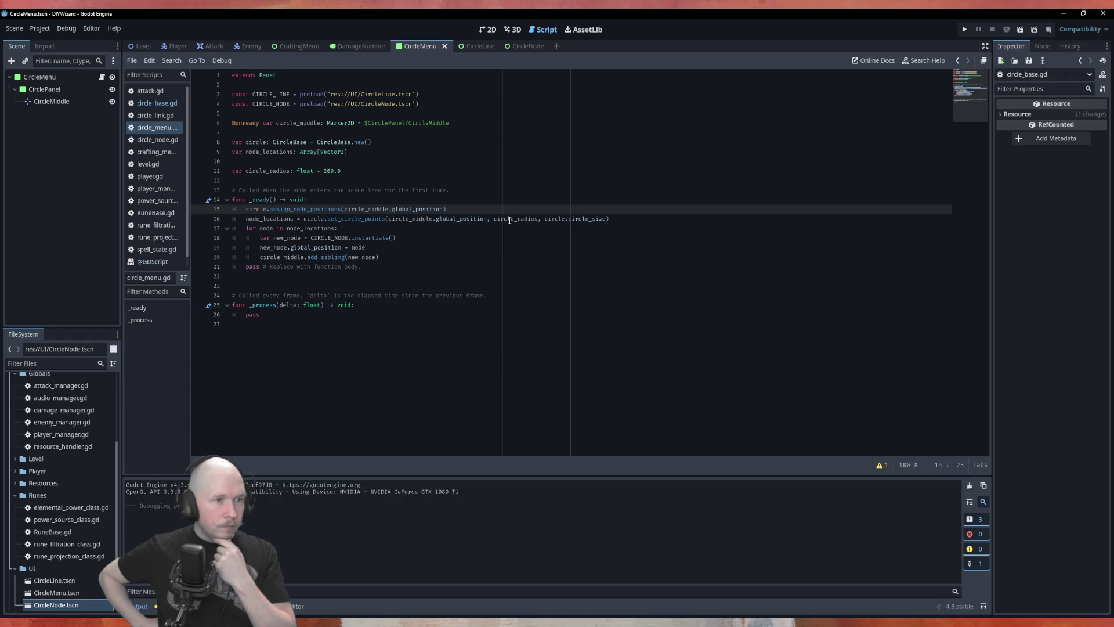
Jump to assign_node_positions in circle_base.gd, copy '-> Array[Vector2]' from line 72, and select its '-> void'.
key("Up")
key("Up")
key("Up")
left_click(308, 208, "ctrl")
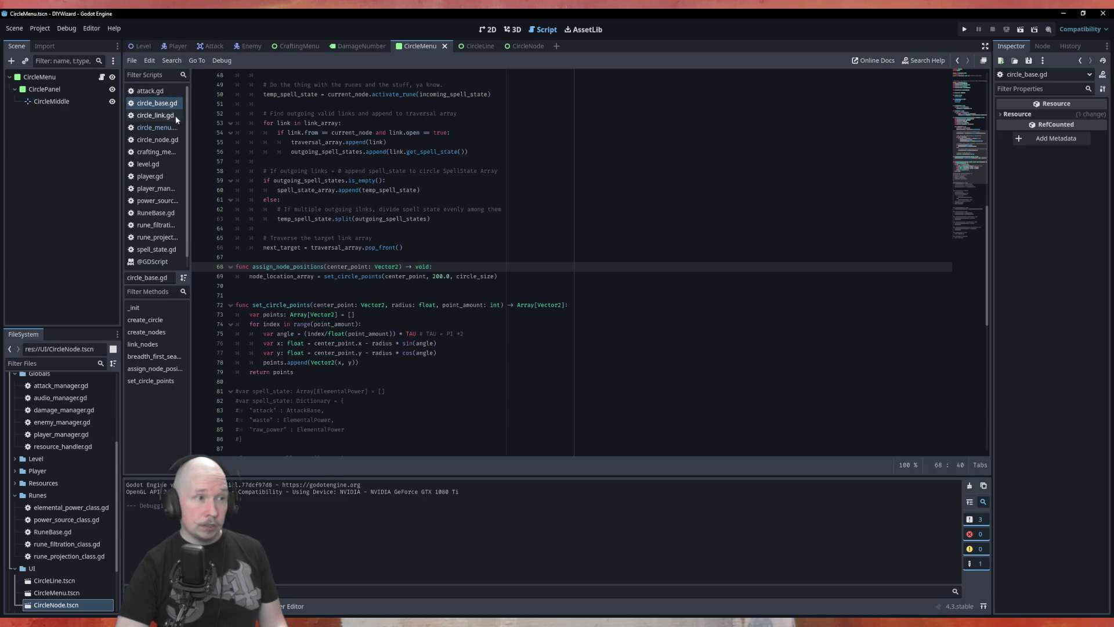
left_click(158, 127)
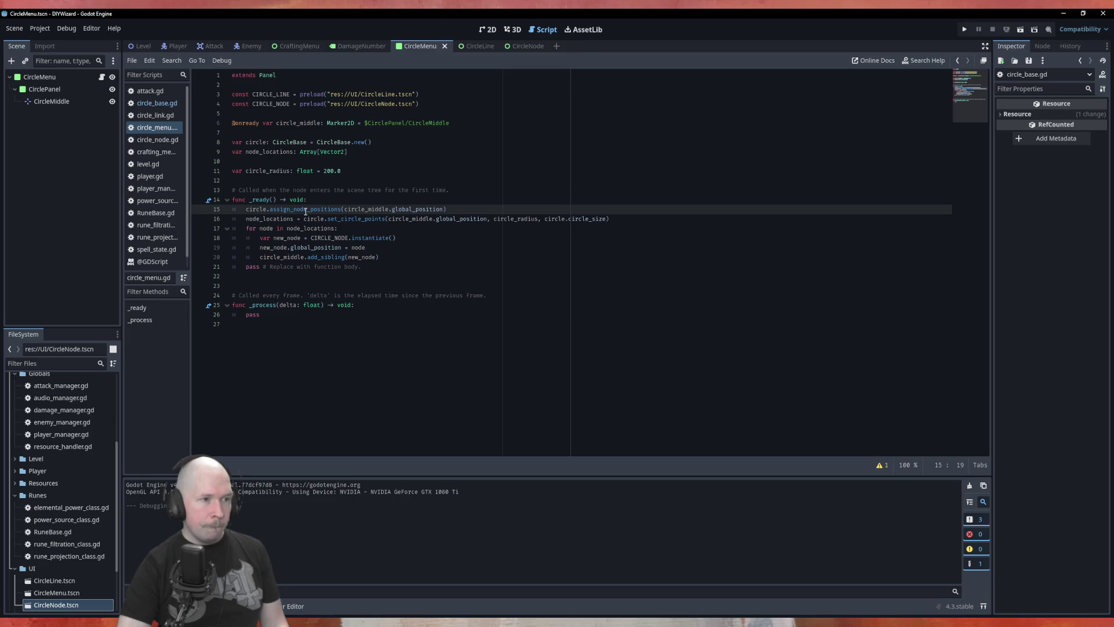
left_click(306, 212, "ctrl")
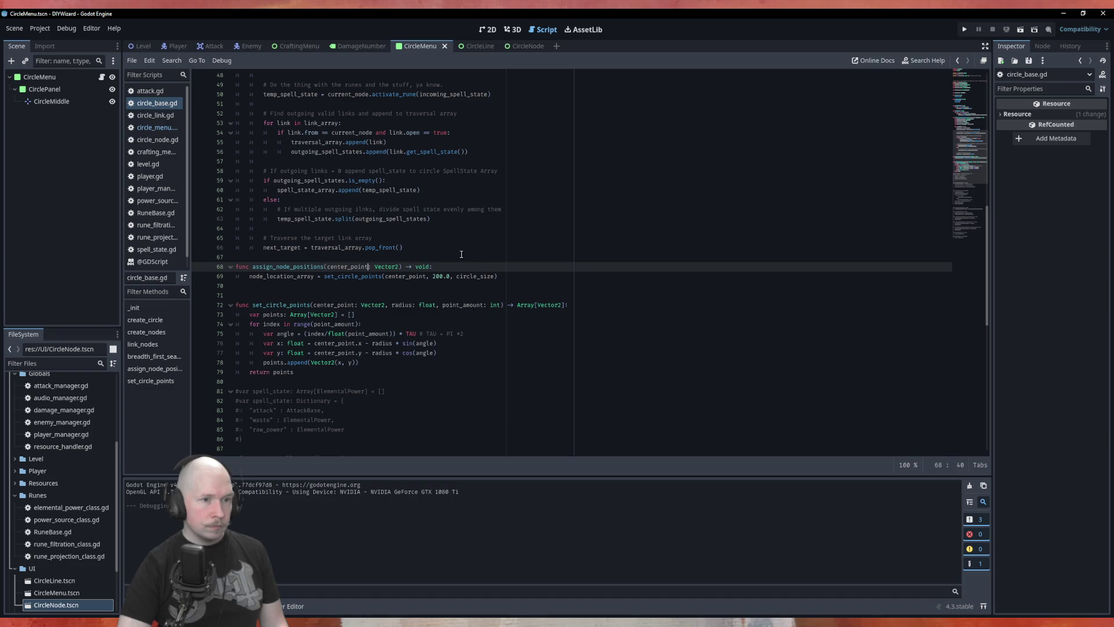
left_click_drag(566, 305, 509, 305)
key("ctrl+c")
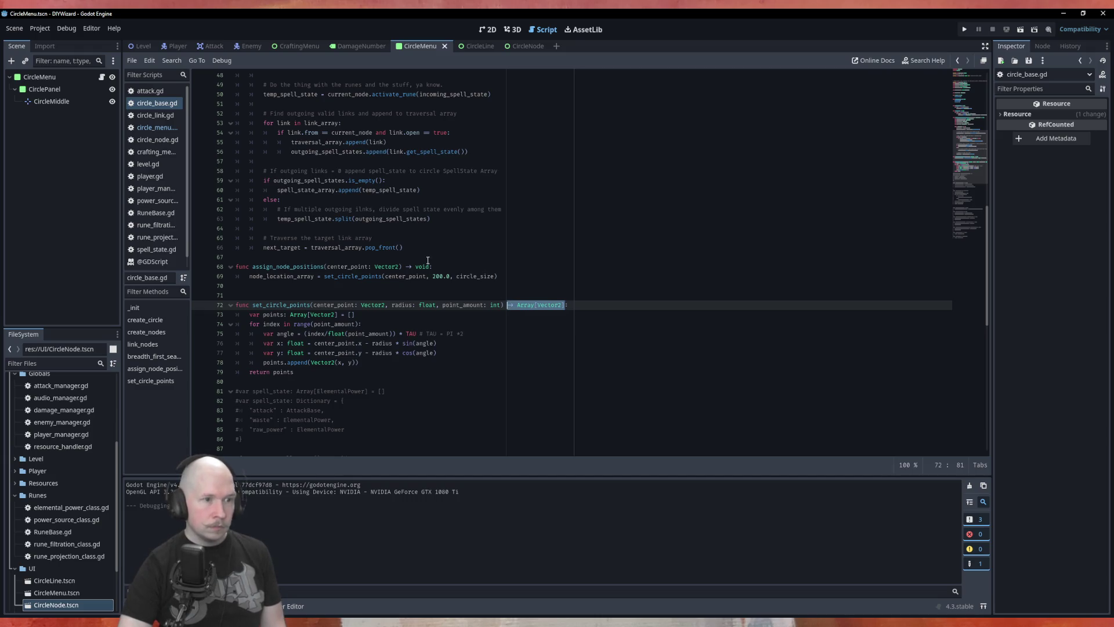
left_click_drag(430, 267, 405, 268)
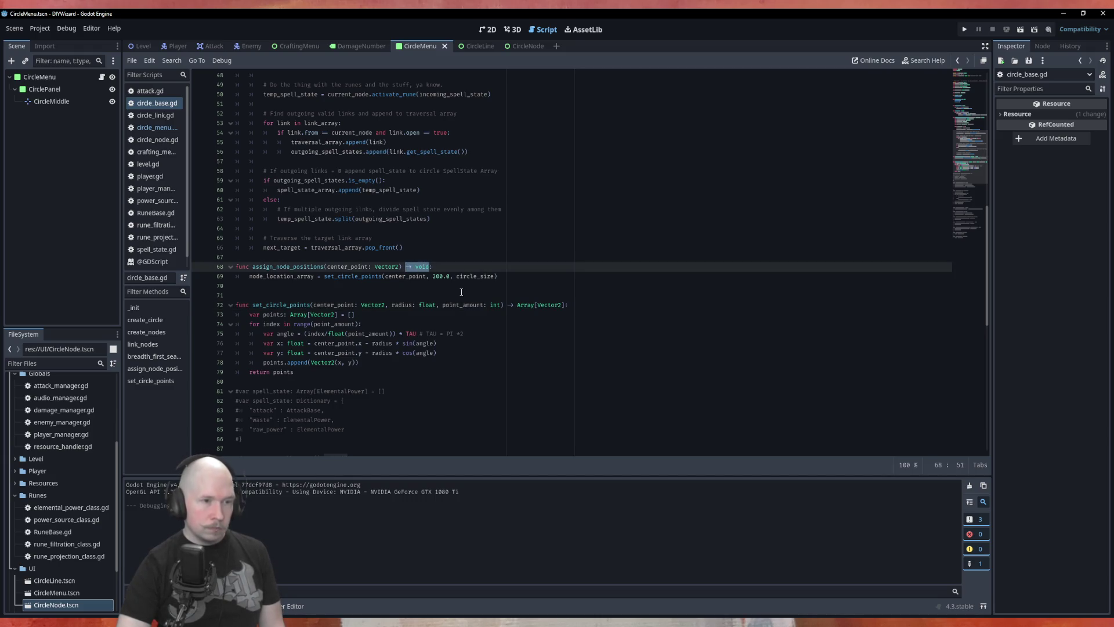
Make assign_node_positions return Array[Vector2] and add 'return node_location_array' below line 69.
key("ctrl+v")
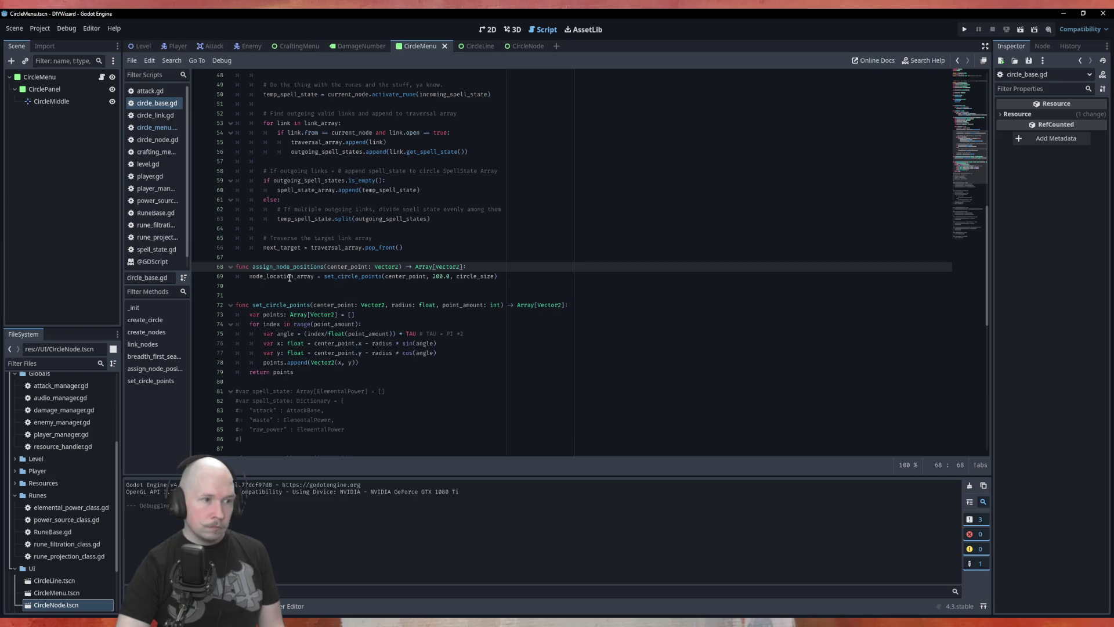
left_click(520, 277)
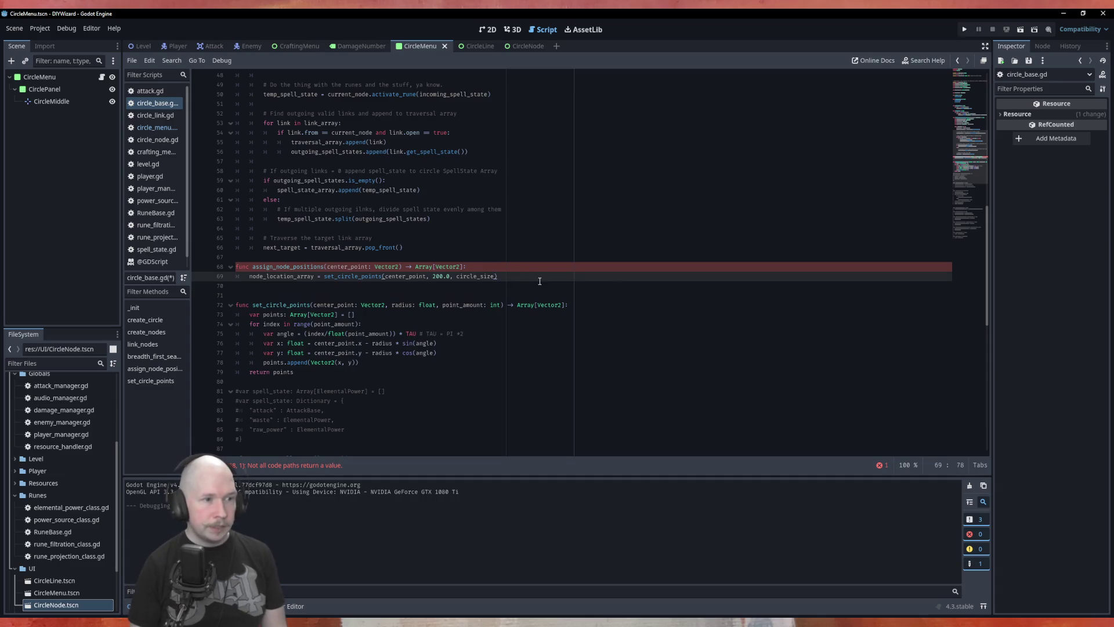
key("Return")
type("retu")
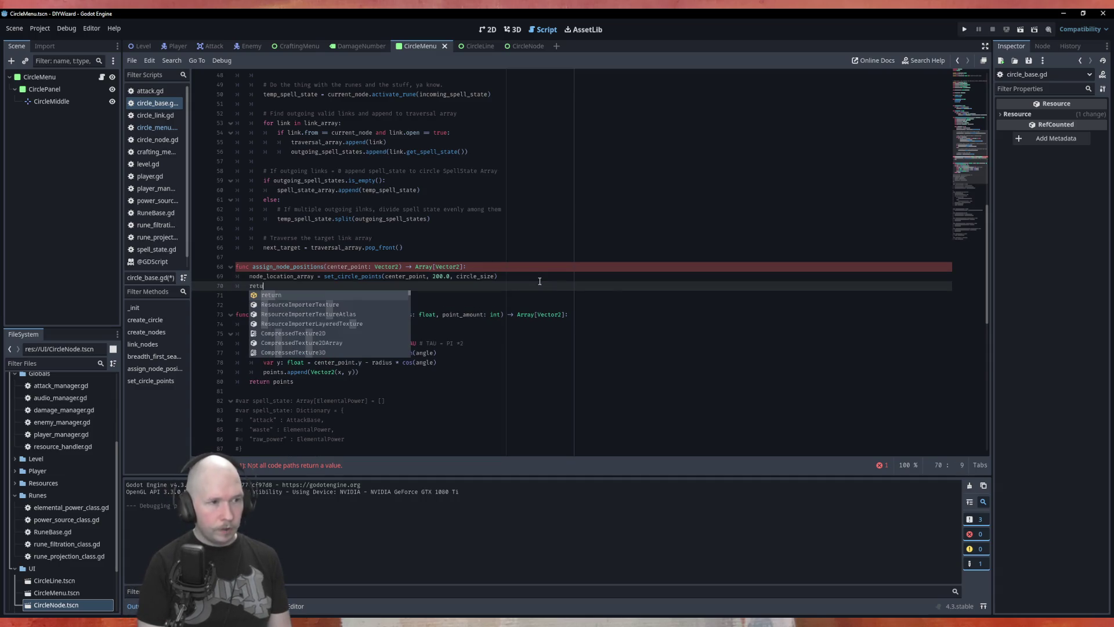
key("Return")
type("node")
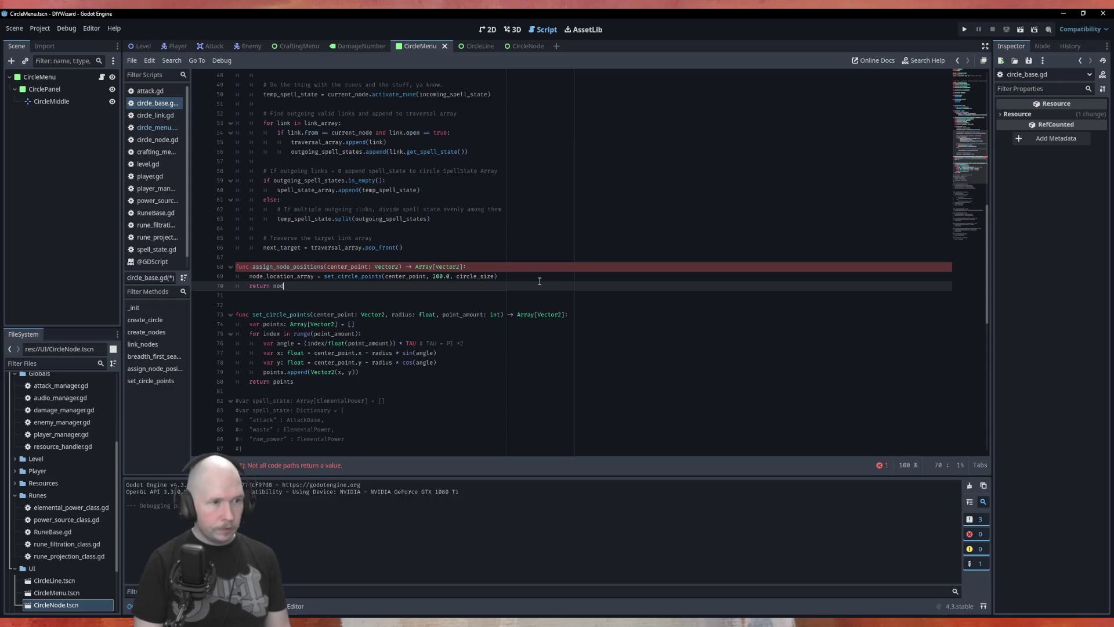
key("Down")
key("Return")
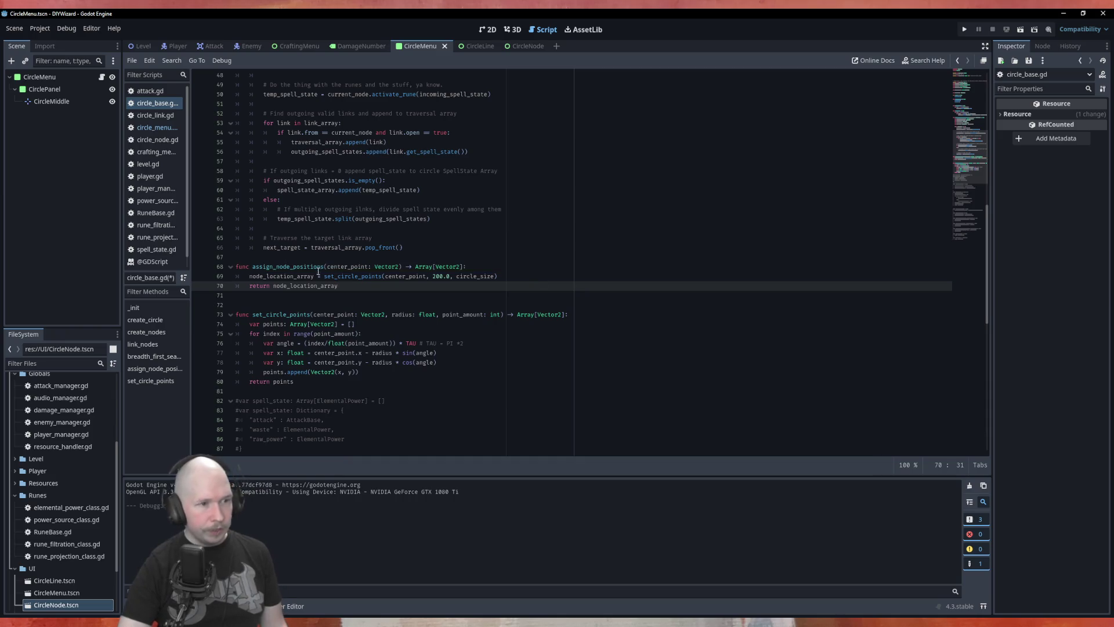
Comment out line 16 of circle_menu.gd and run the scene with F6.
left_click(157, 127)
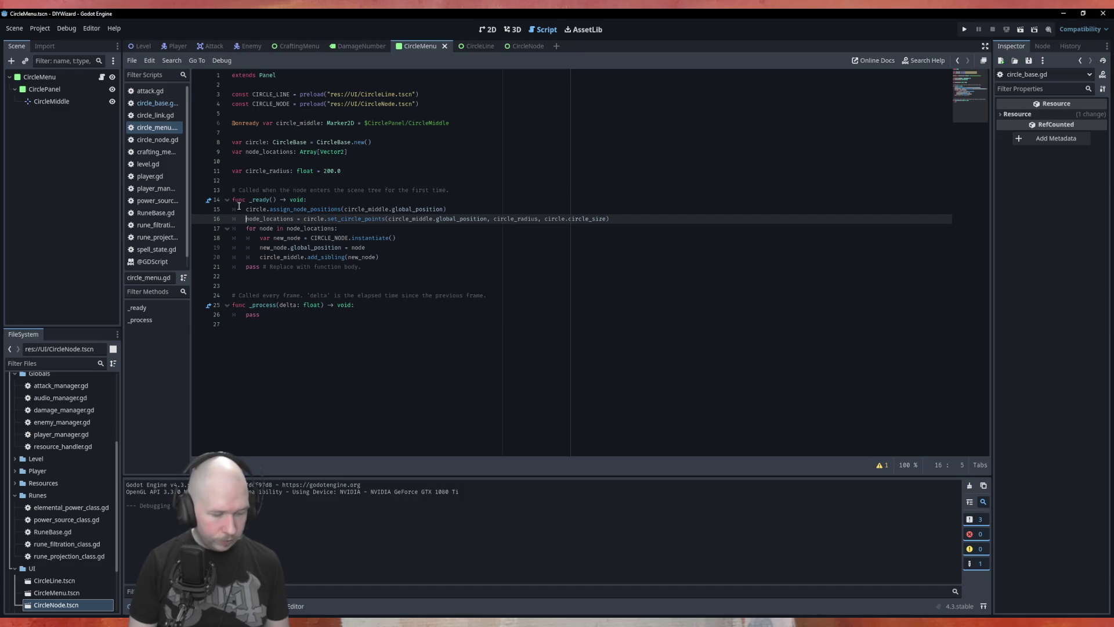
type("#")
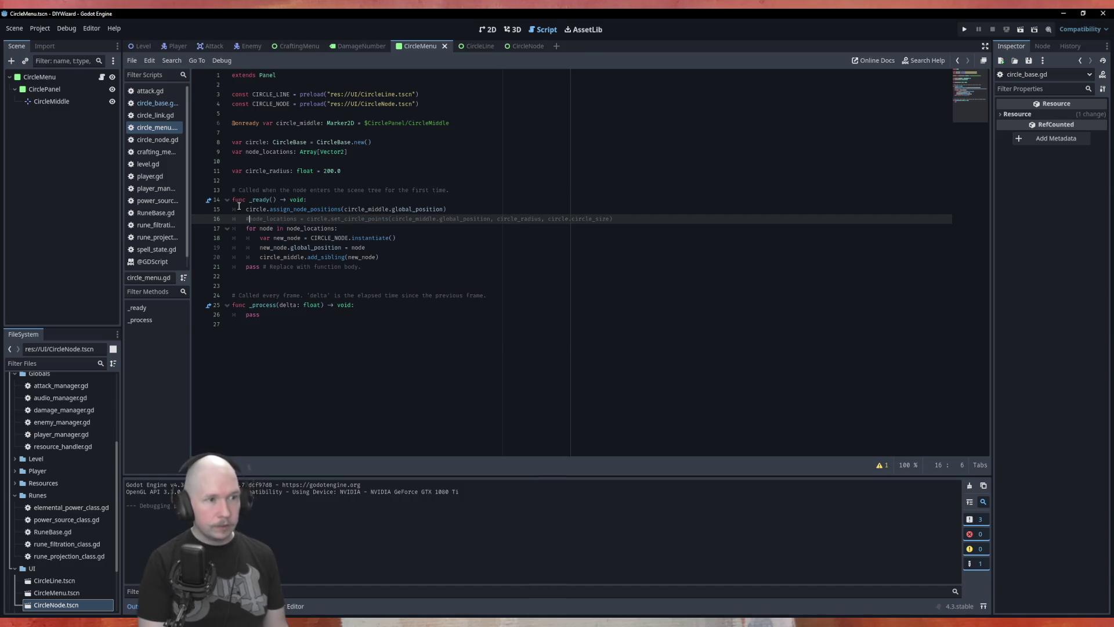
key("F6")
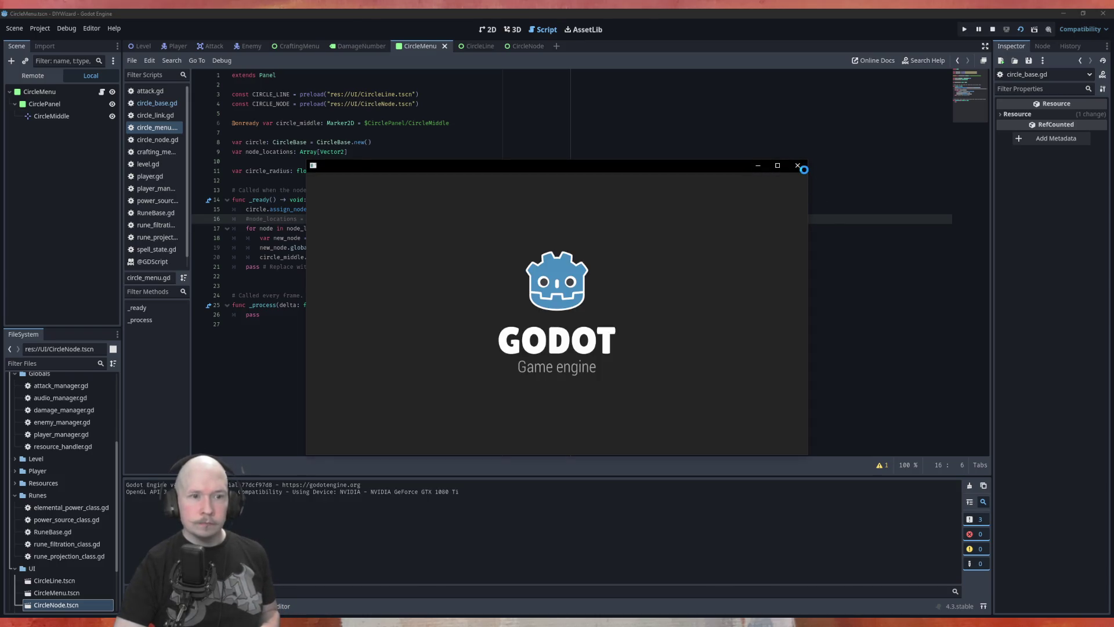
Store line 15's assign_node_positions result in node_locations and test-run the scene.
left_click(801, 165)
left_click(246, 211)
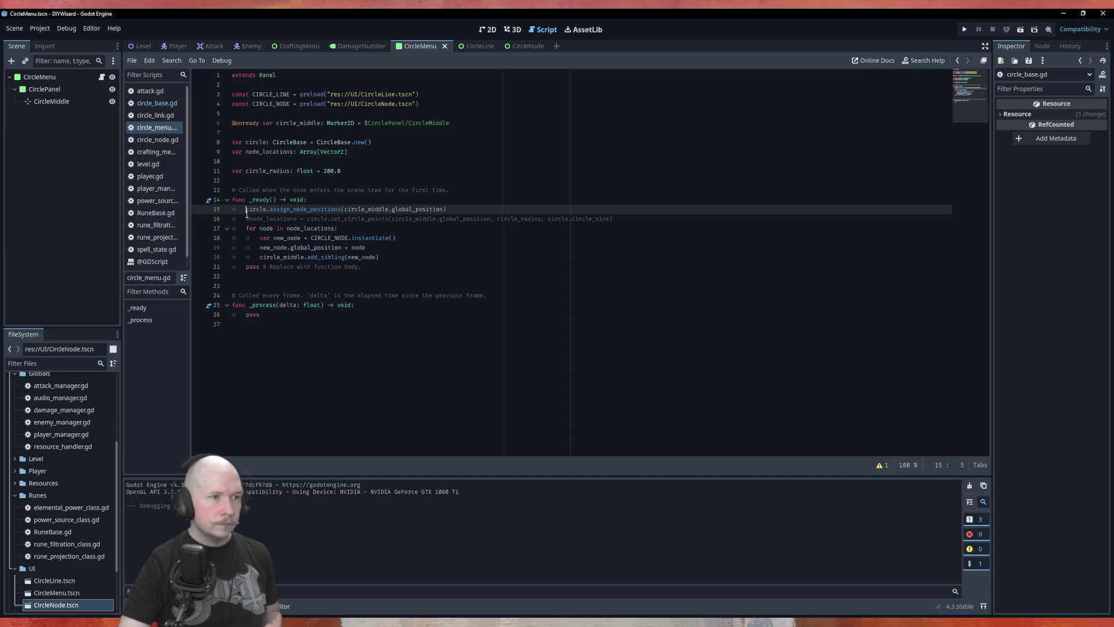
type("node")
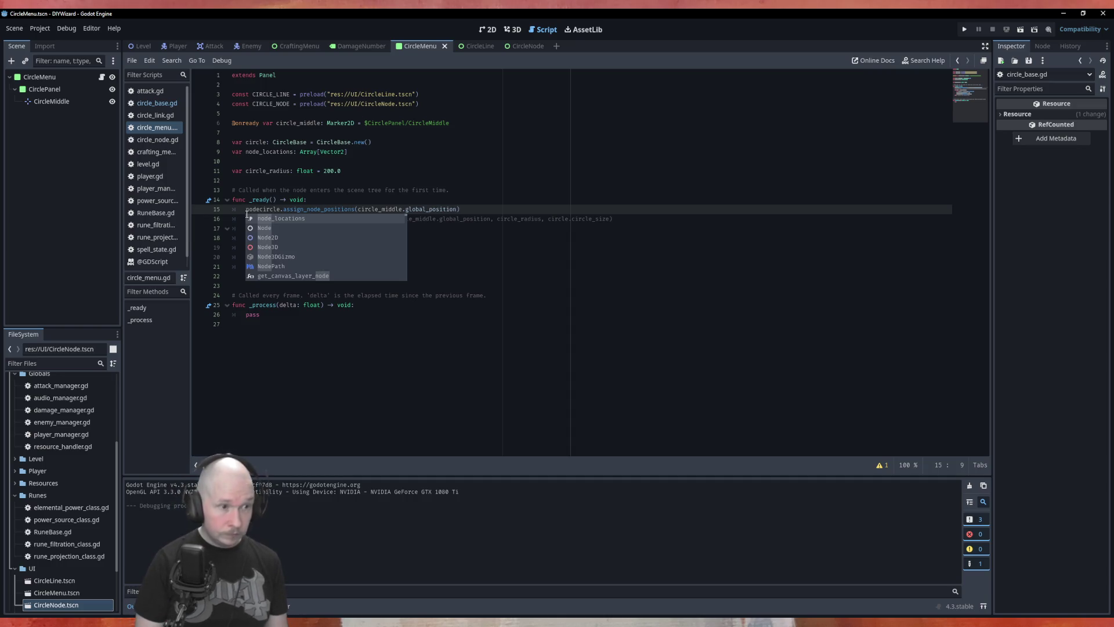
key("Return")
type("=")
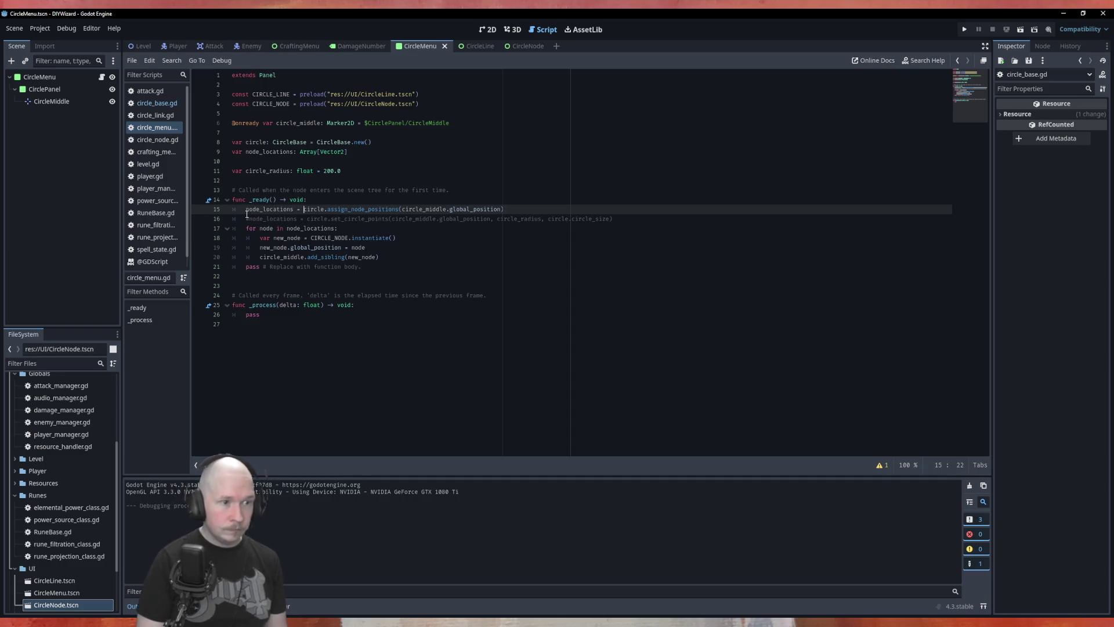
key("F6")
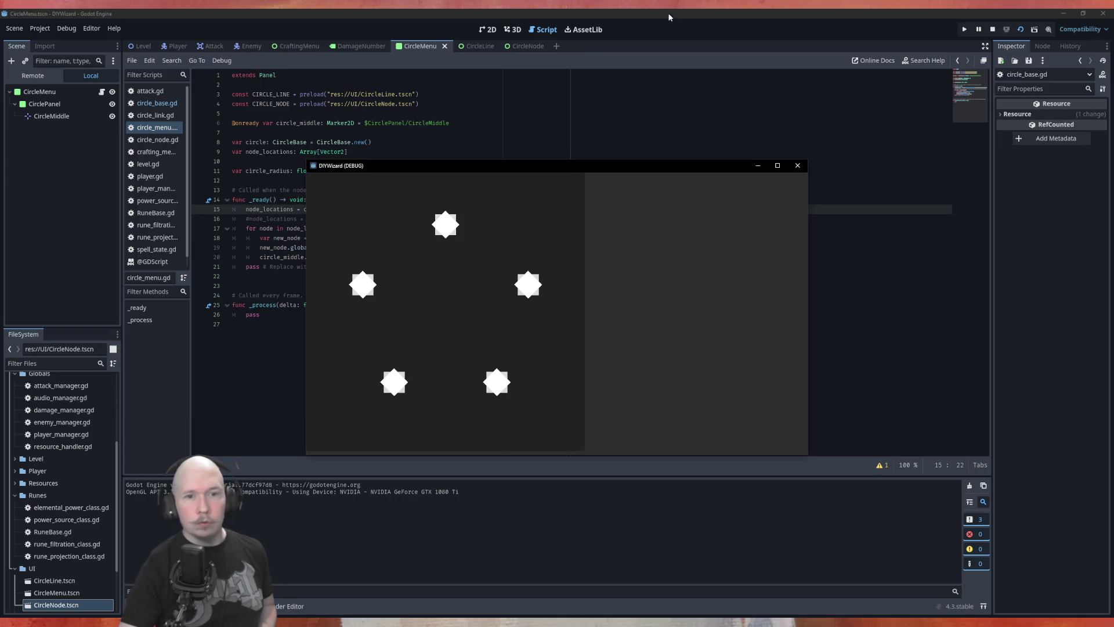
left_click(798, 166)
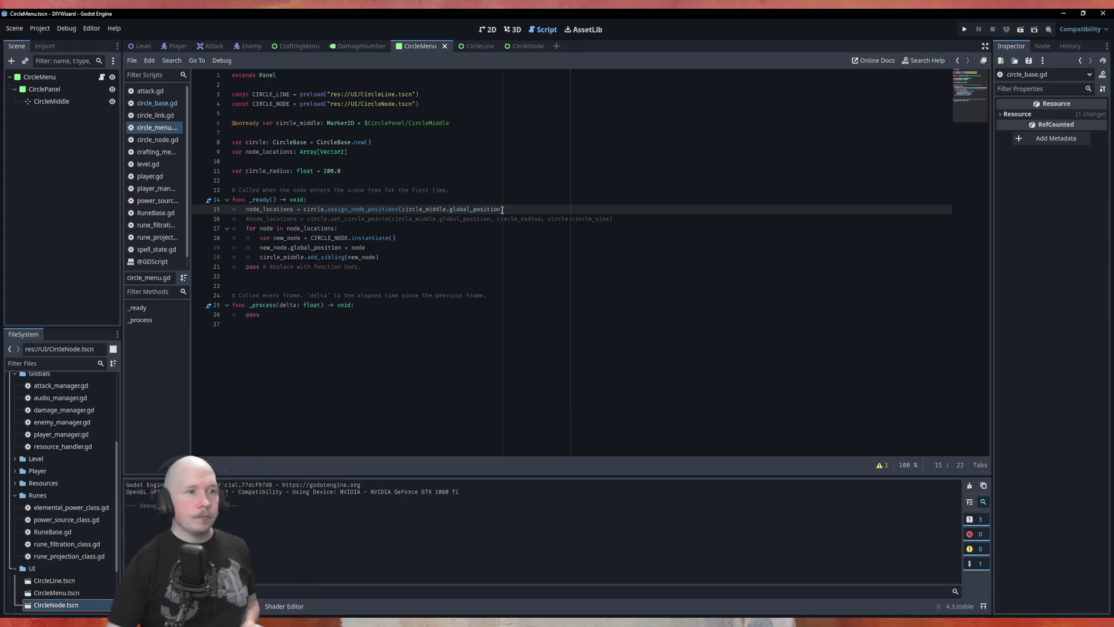
Highlight the node_locations uses in _ready and open circle_base.gd.
double_click(272, 209)
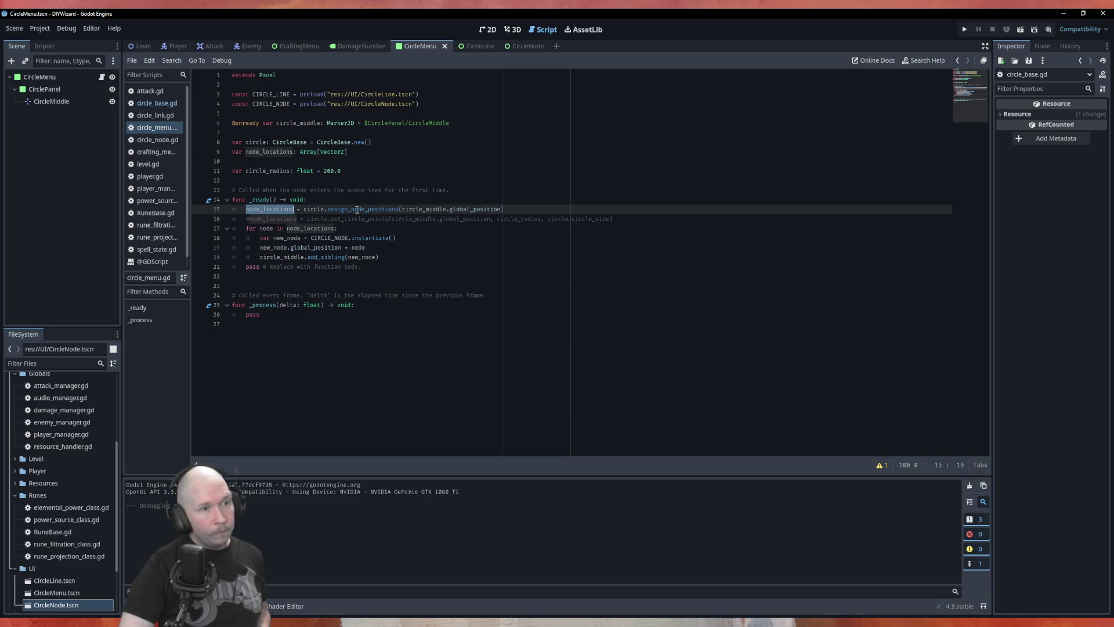
left_click(157, 103)
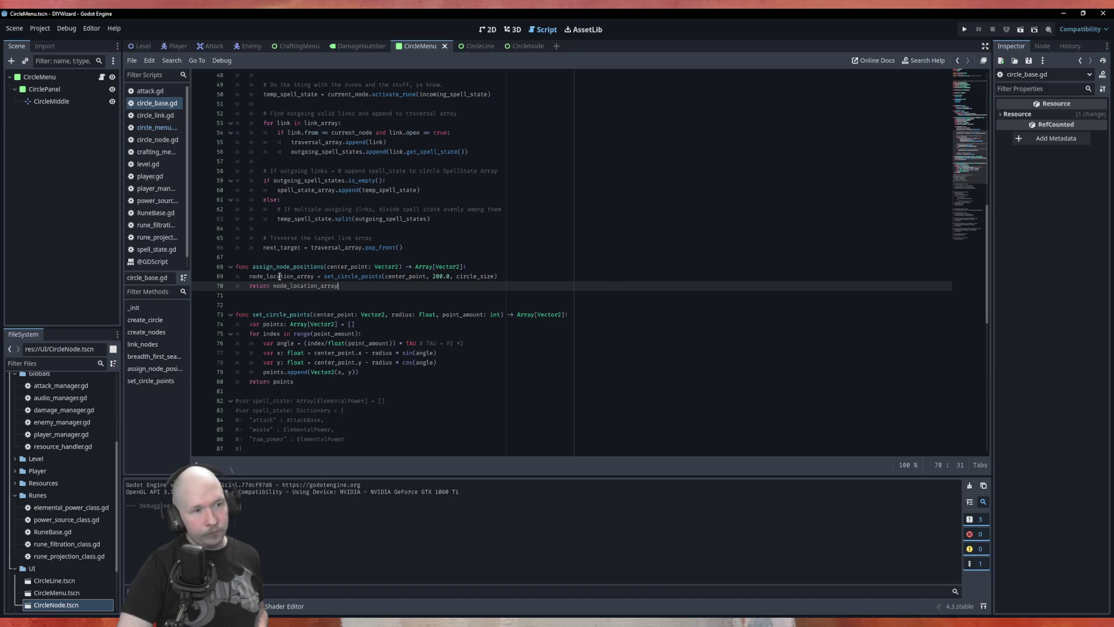
Highlight node_location_array and node_array in circle_base.gd, then open circle_node.gd.
double_click(281, 276)
scroll(495, 285, "up", 10)
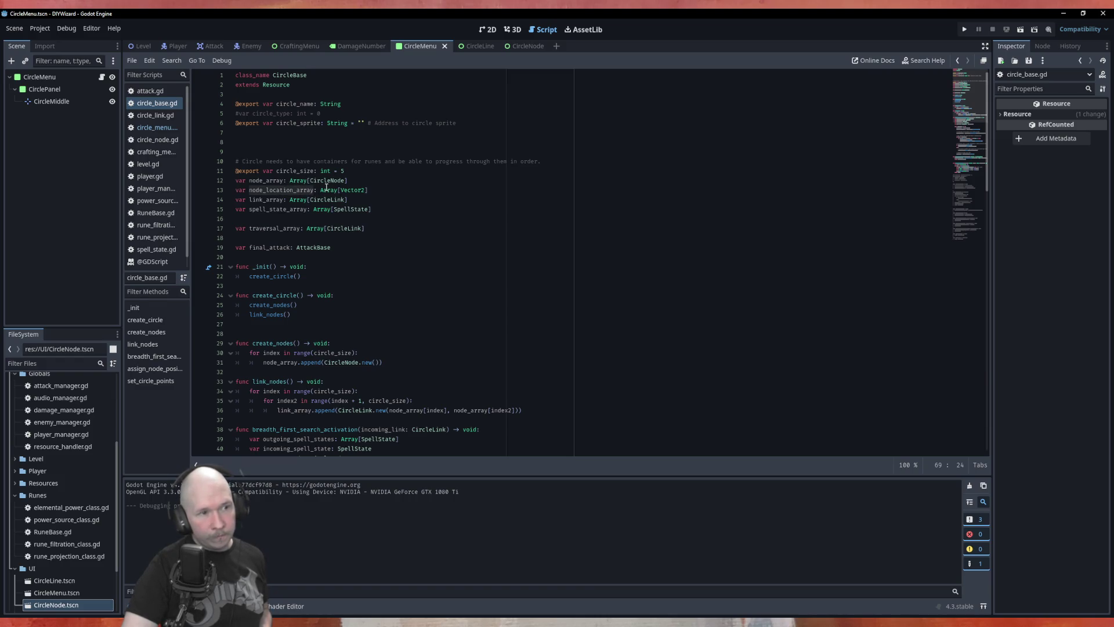
double_click(274, 181)
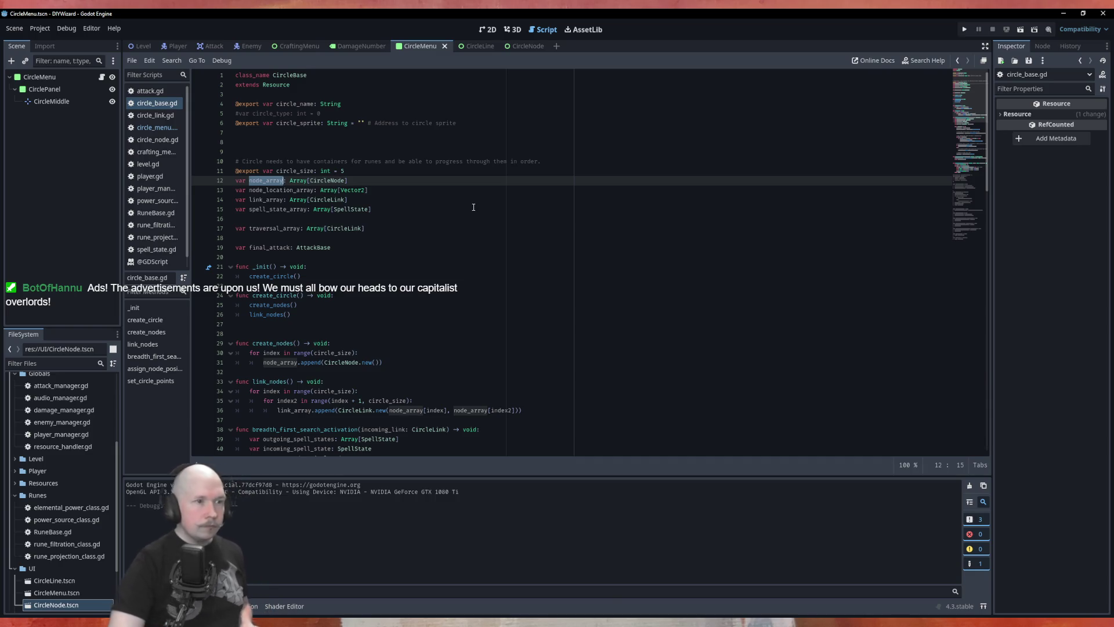
left_click(328, 180, "ctrl")
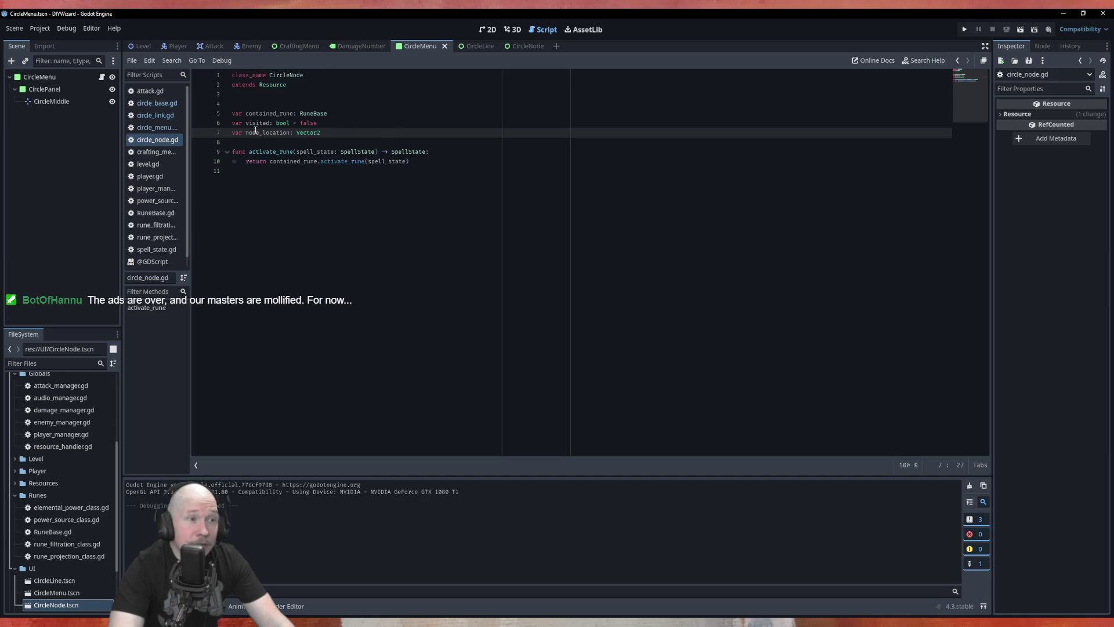
Inspect the node_location declaration on line 7 of circle_node.gd, then switch to the CircleNode scene.
left_click_drag(331, 132, 229, 133)
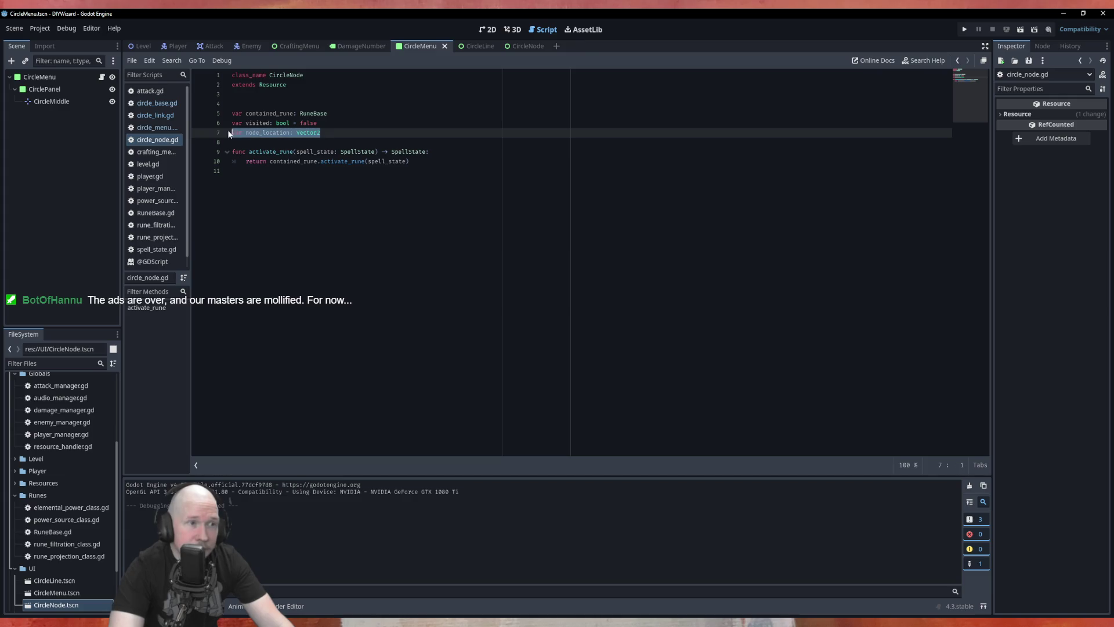
left_click(362, 123)
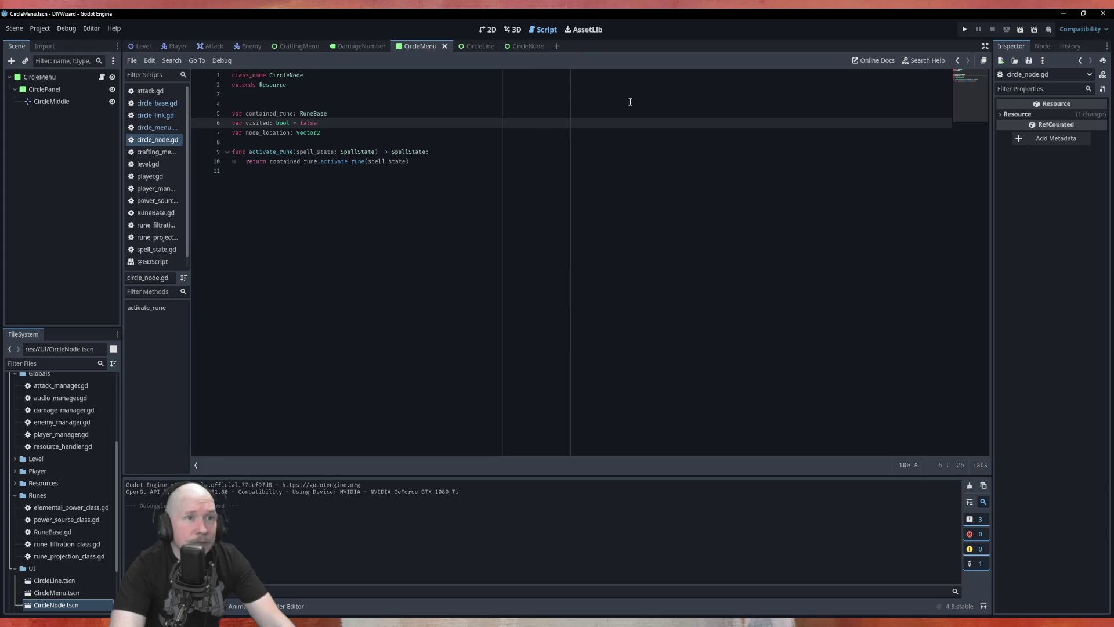
left_click(530, 46)
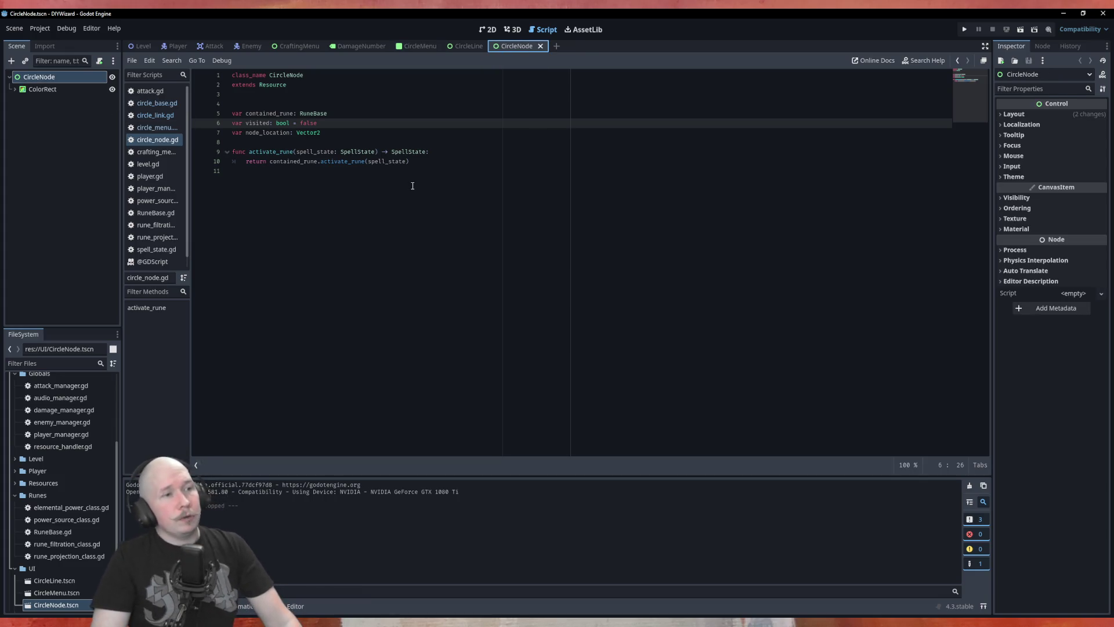
Attach a new circle_node.gd script to the CircleNode root and begin a var declaration on line 3.
left_click(99, 62)
left_click(505, 393)
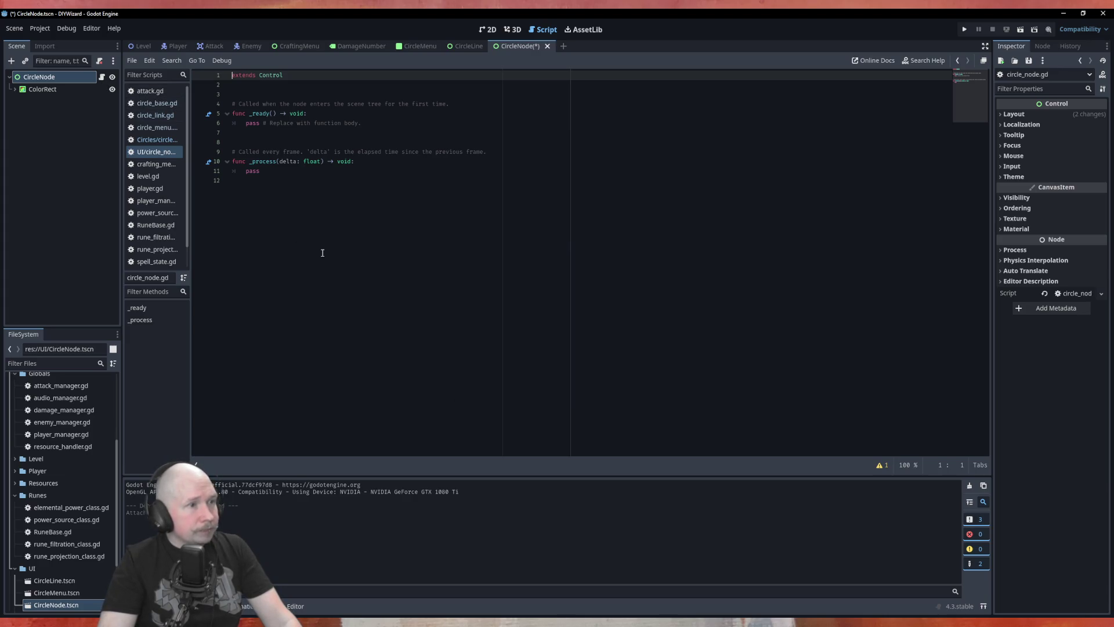
left_click(251, 92)
type("var")
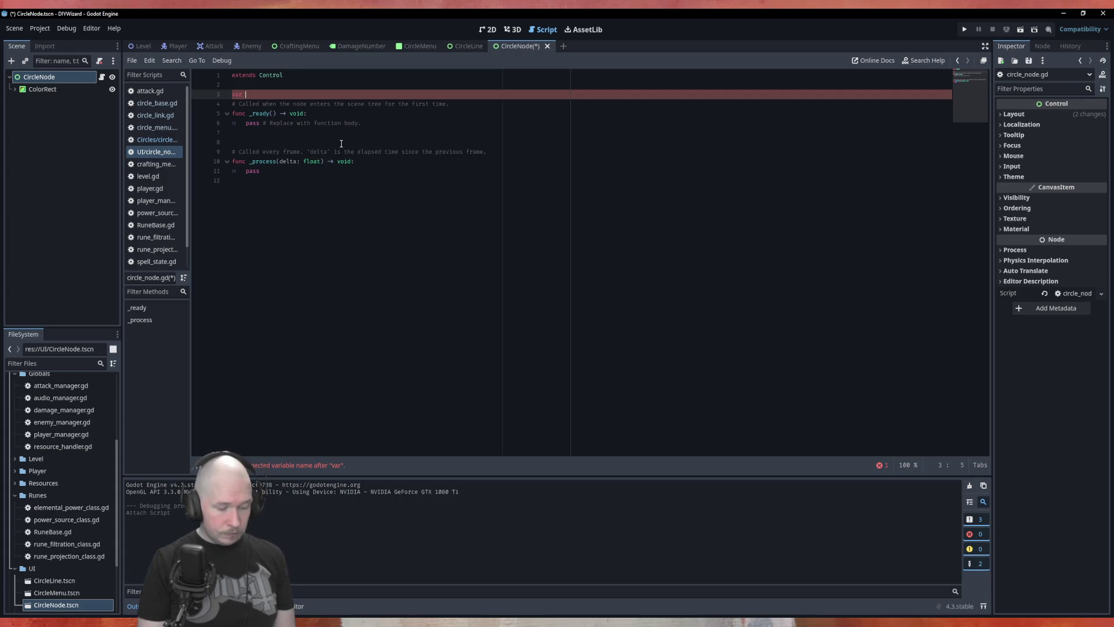
Complete line 3 as 'var circle_node: CircleNode' and add a blank line after it.
type("circle_")
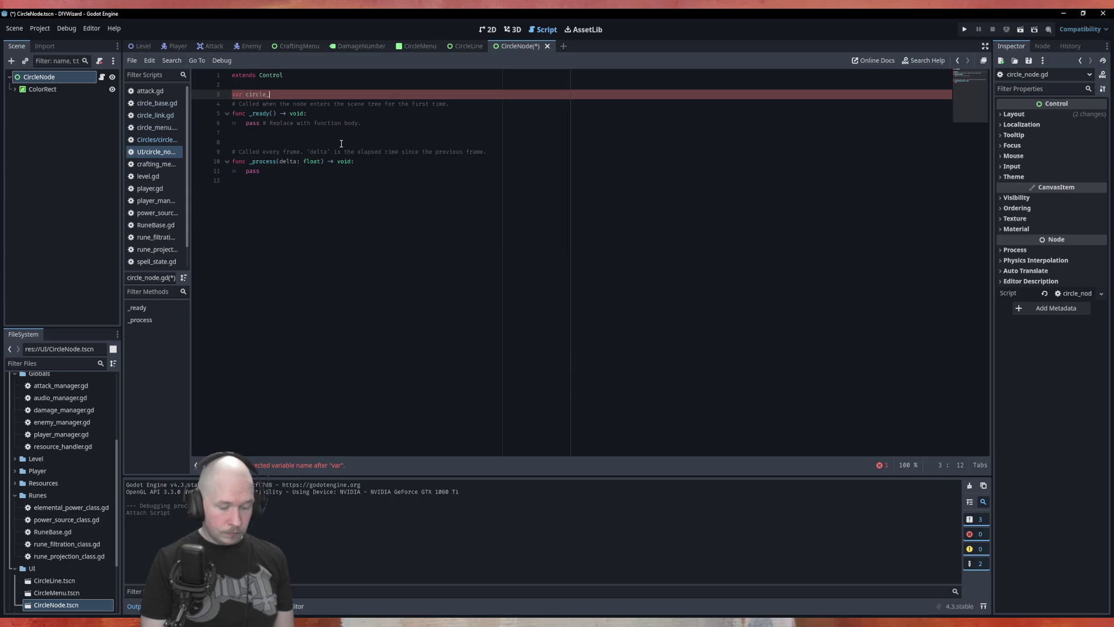
type("node:")
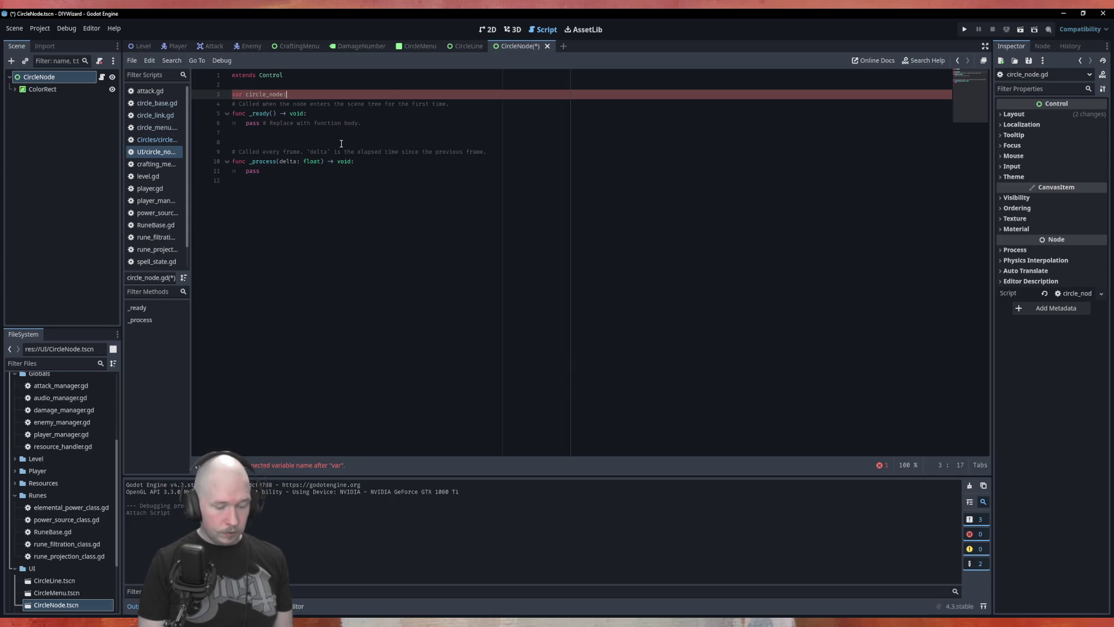
type(" Circ")
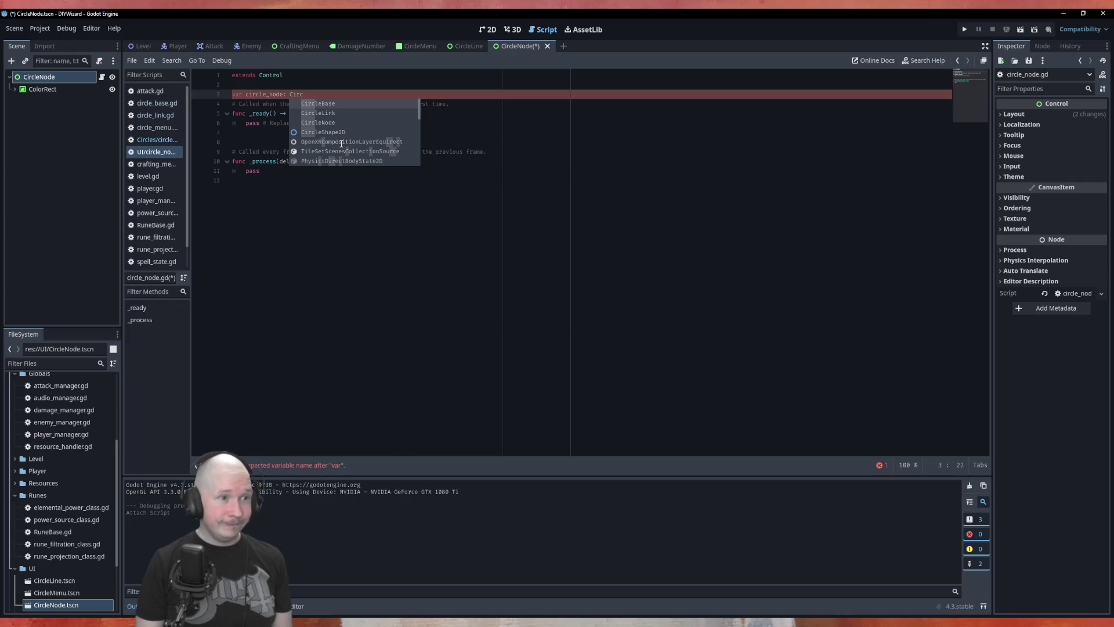
key("Down")
key("Down")
key("Return")
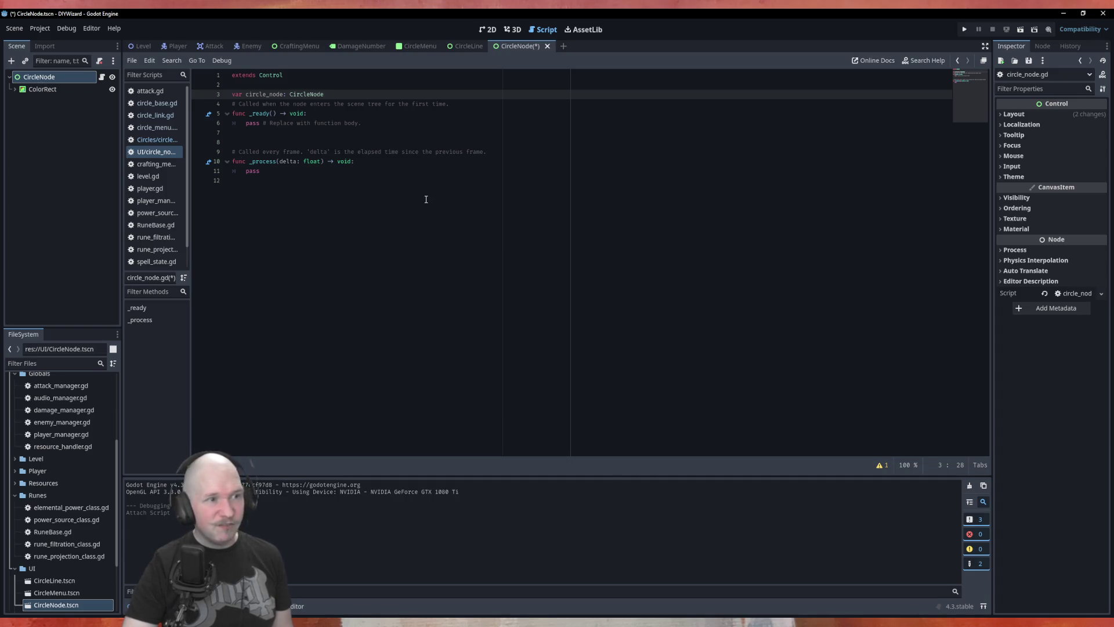
key("Return")
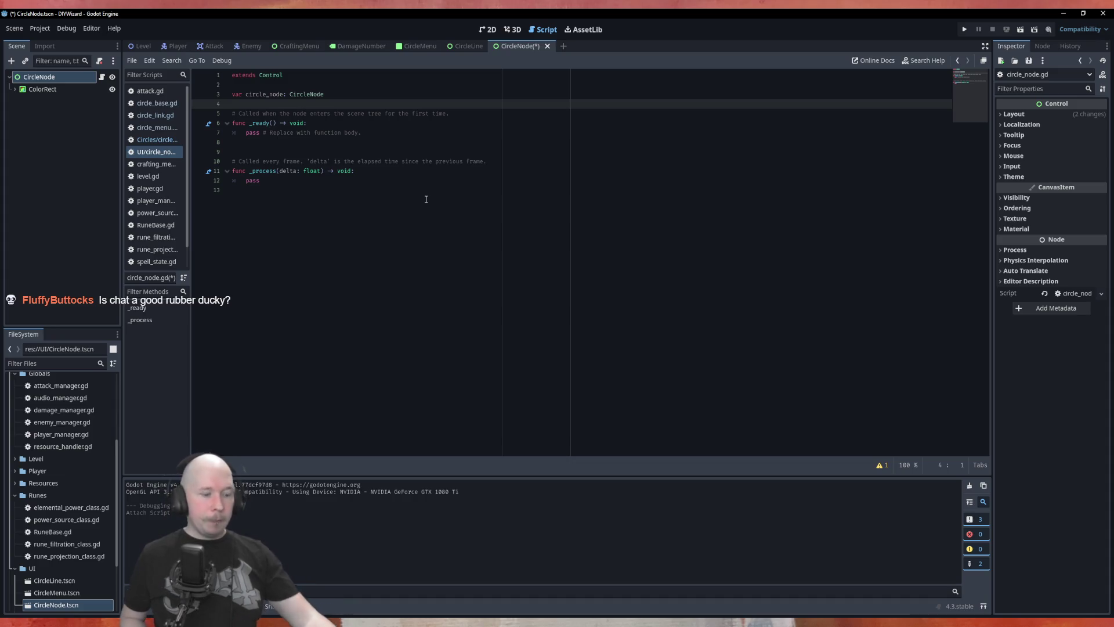
Save the scene and script, add another blank line, and view the CircleNode scene in 2D.
key("ctrl+s")
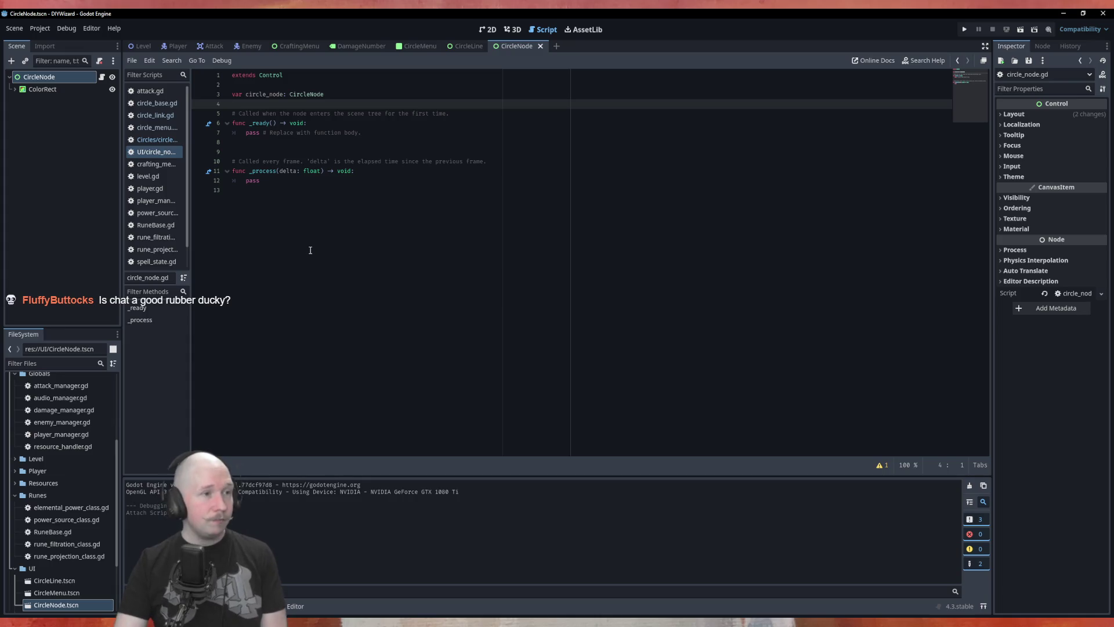
key("Return")
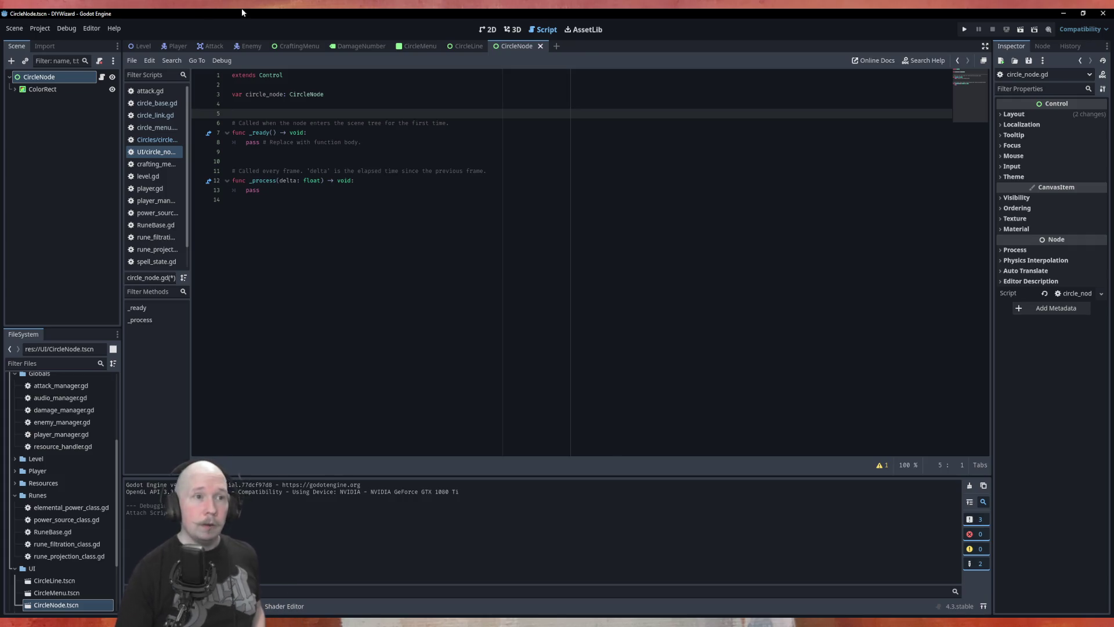
left_click(486, 29)
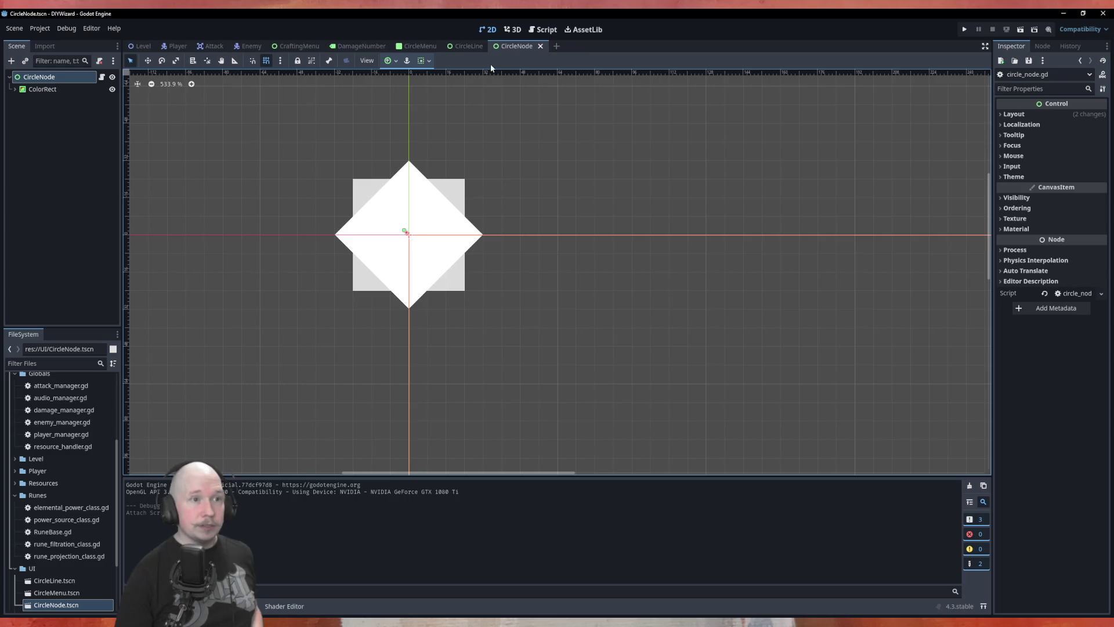
Run the CircleMenu scene to see five white star nodes in a circle, then close the game.
left_click(414, 46)
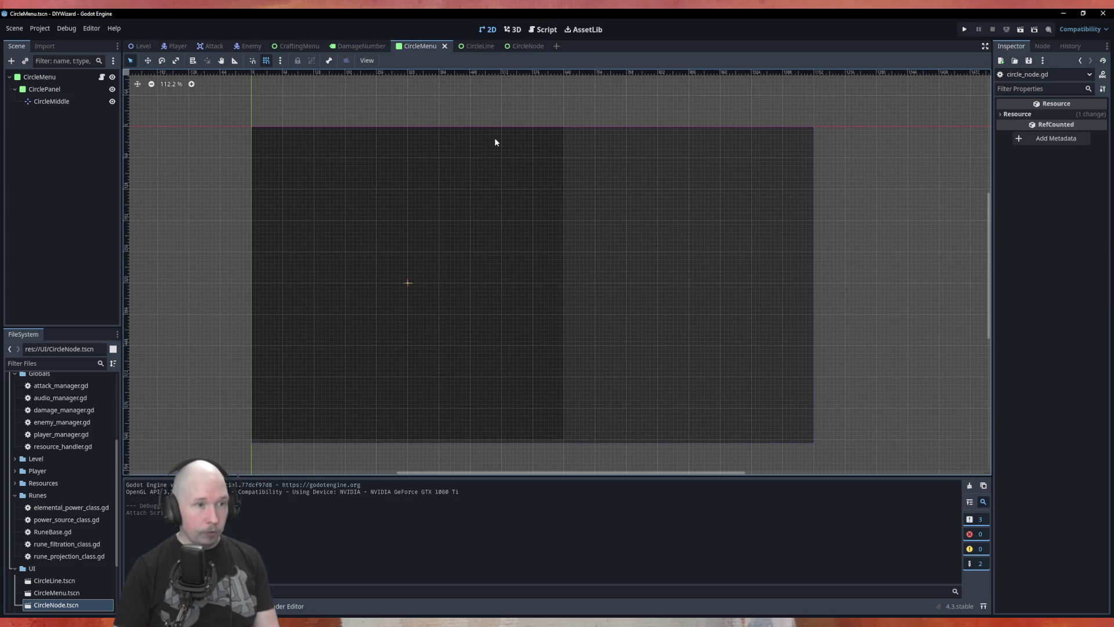
key("F6")
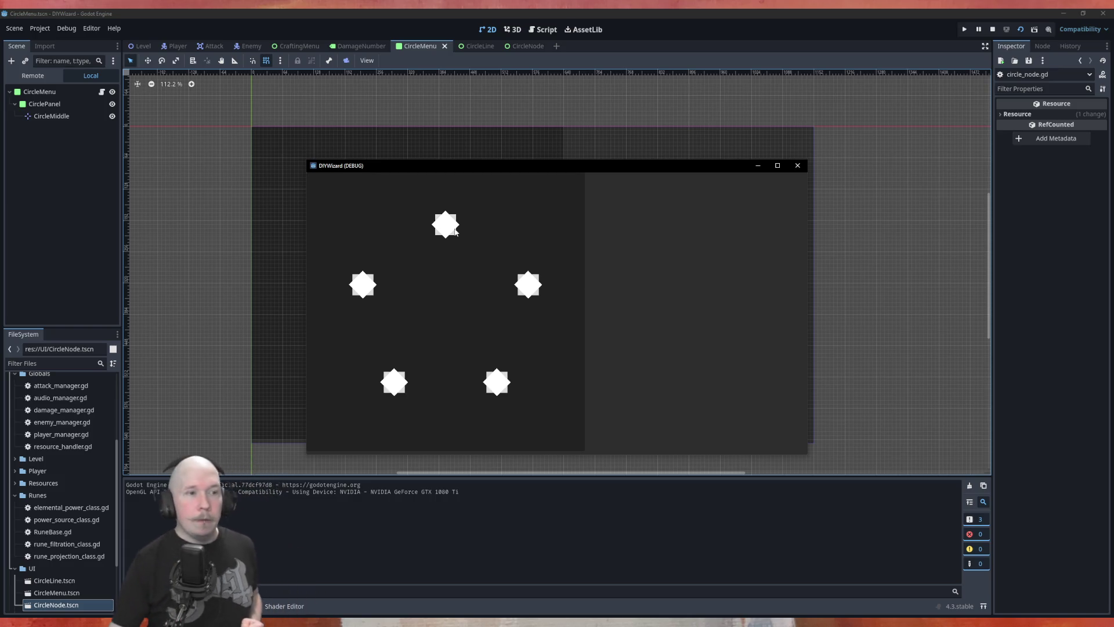
left_click(798, 166)
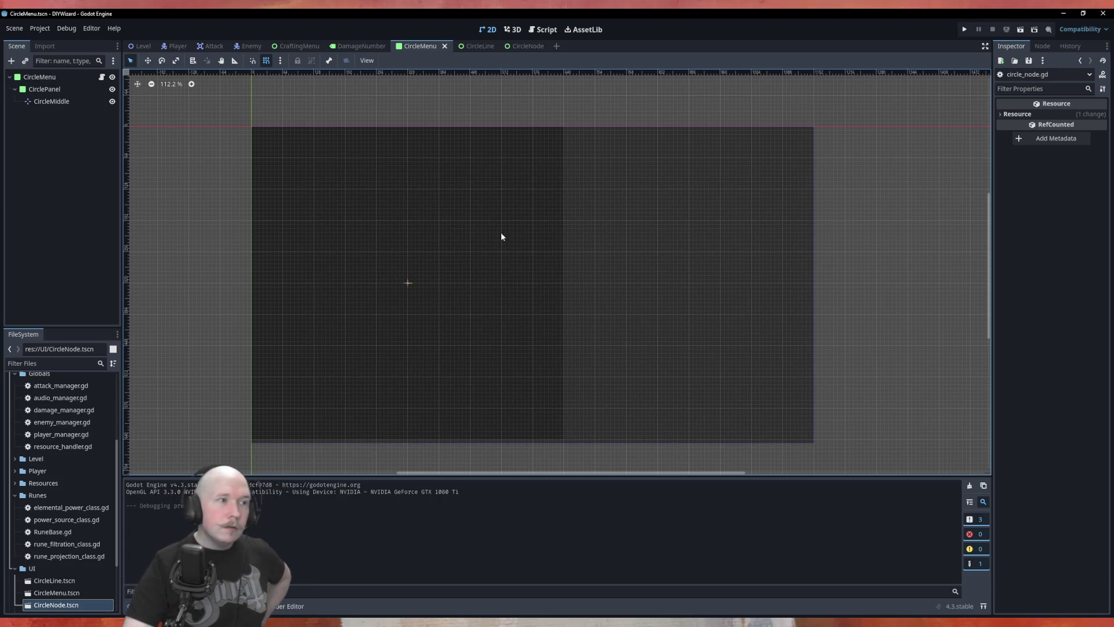
Open circle_menu.gd and inspect the Array[Vector2] type of node_locations on line 9.
left_click(542, 29)
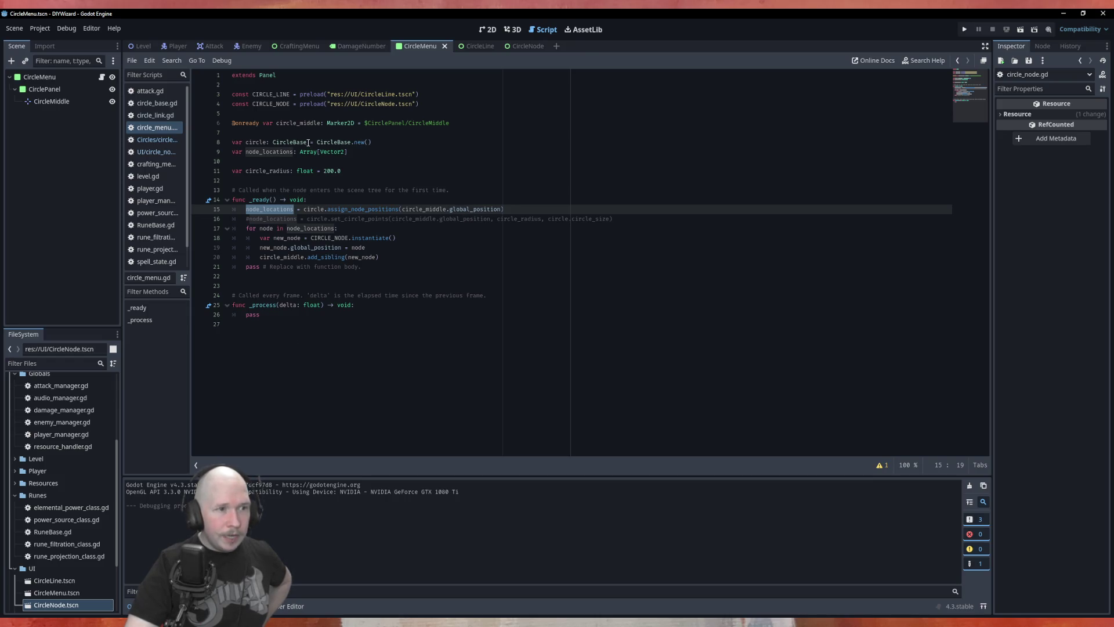
left_click_drag(299, 153, 345, 154)
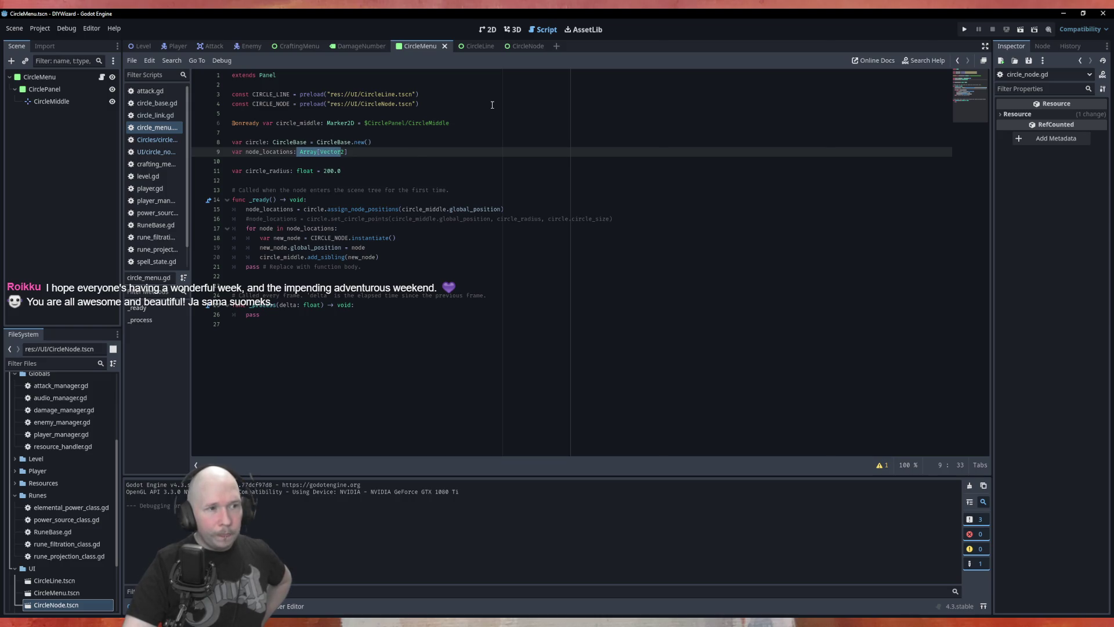
left_click(374, 158)
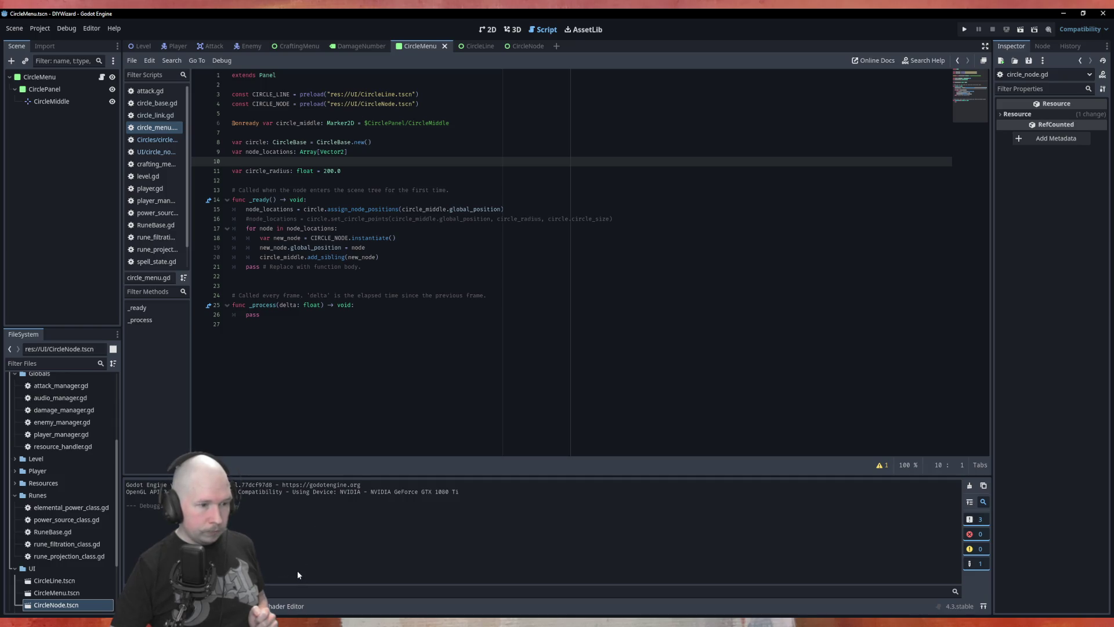
Switch briefly to the Chillhop Music browser page and back to Godot.
key("alt+Tab")
mouse_move(994, 605)
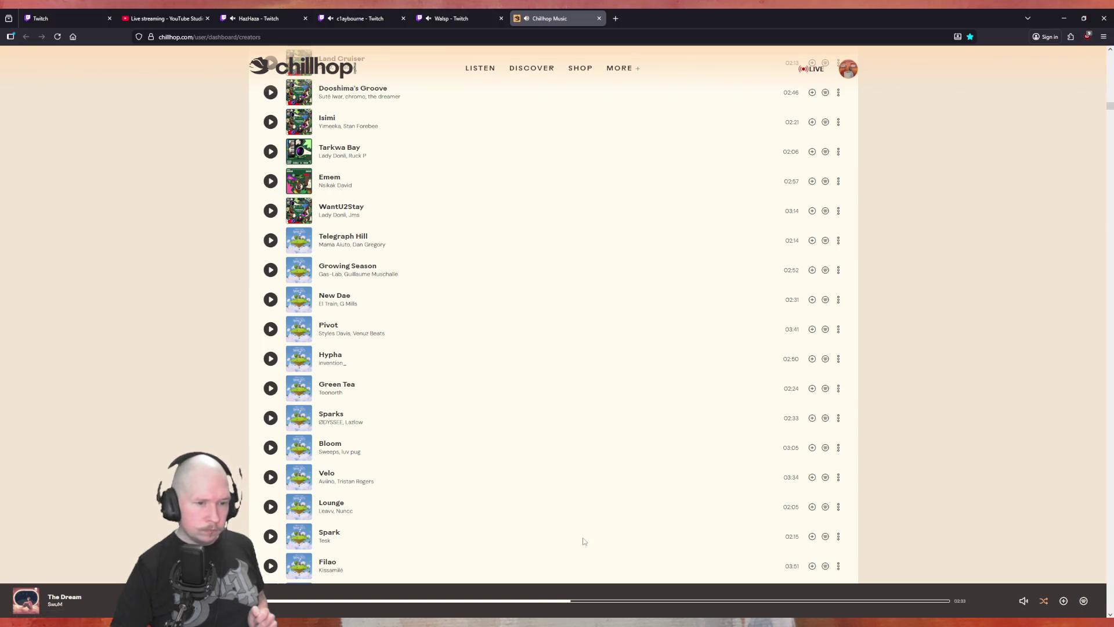
key("alt+Tab")
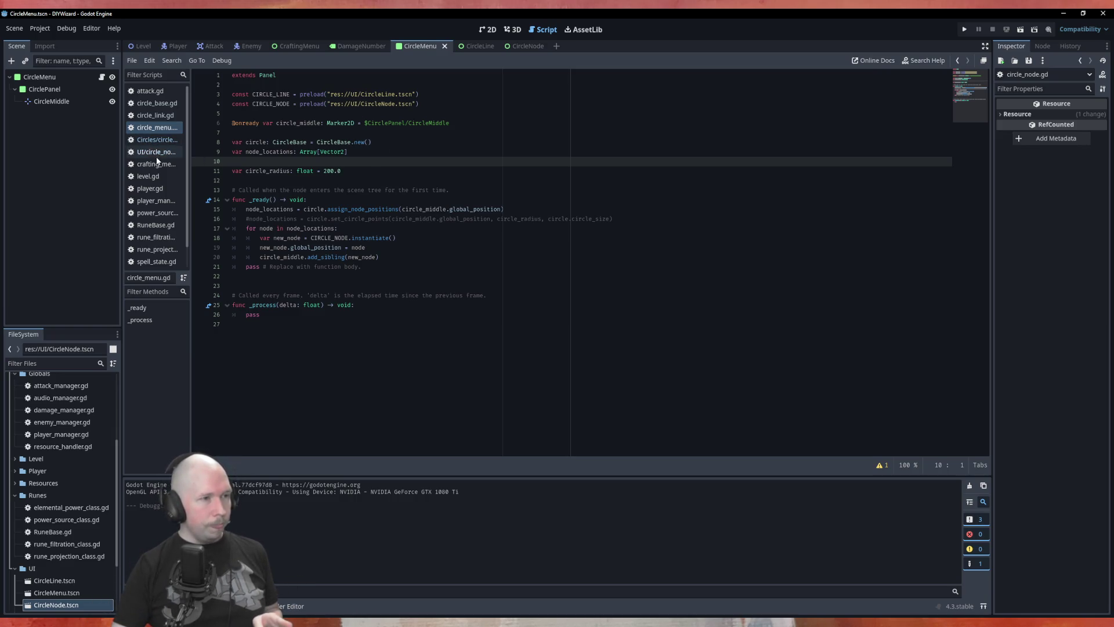
Open the circle_node.gd script.
left_click(157, 142)
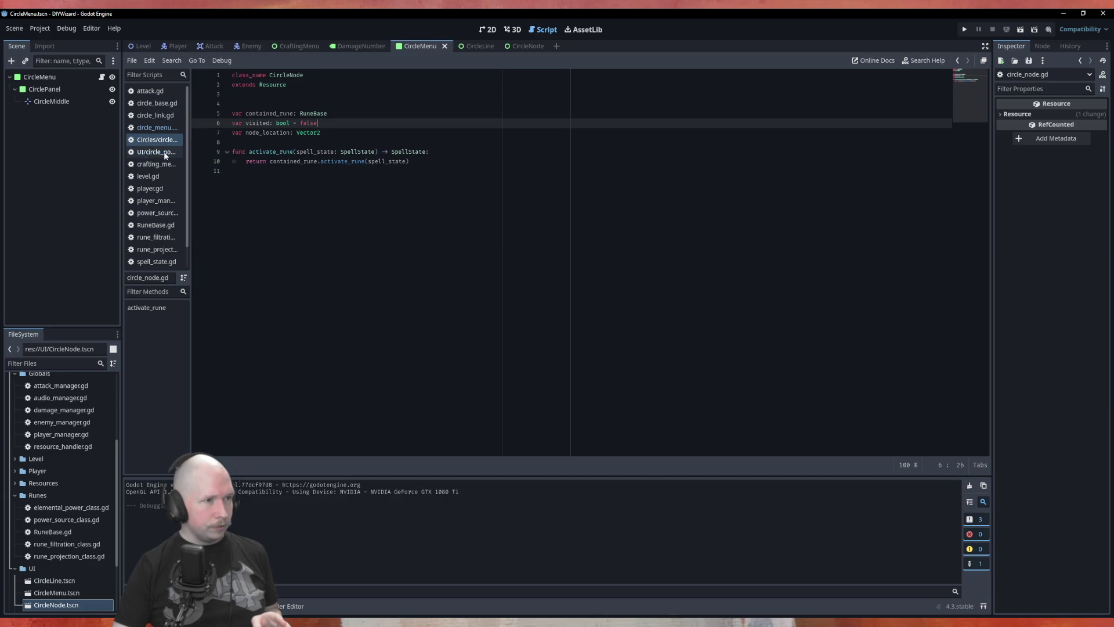
In circle_base.gd, delete the node_location_array declaration on line 13.
left_click(155, 102)
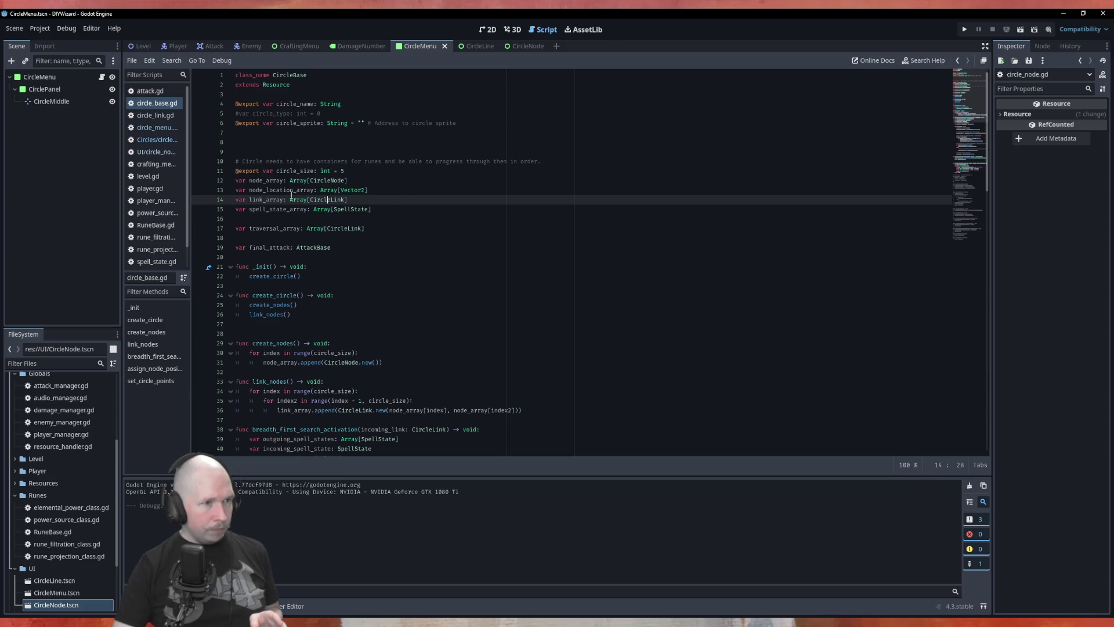
left_click_drag(374, 191, 230, 189)
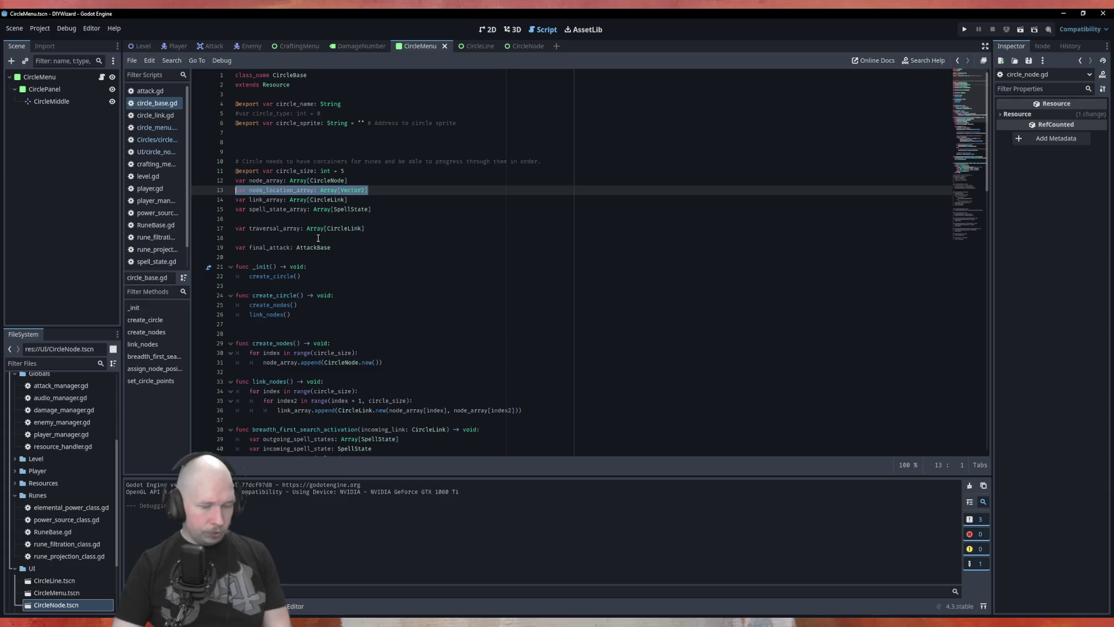
key("BackSpace")
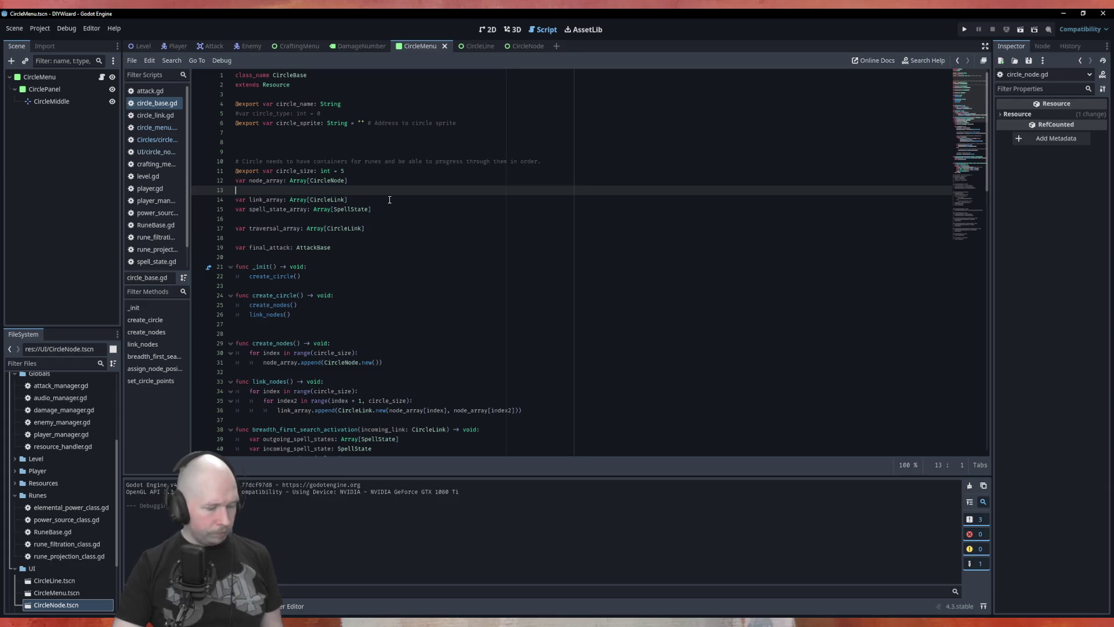
Comment out the assign_node_positions lines 68–70 with #.
scroll(395, 232, "down", 6)
scroll(398, 264, "down", 13)
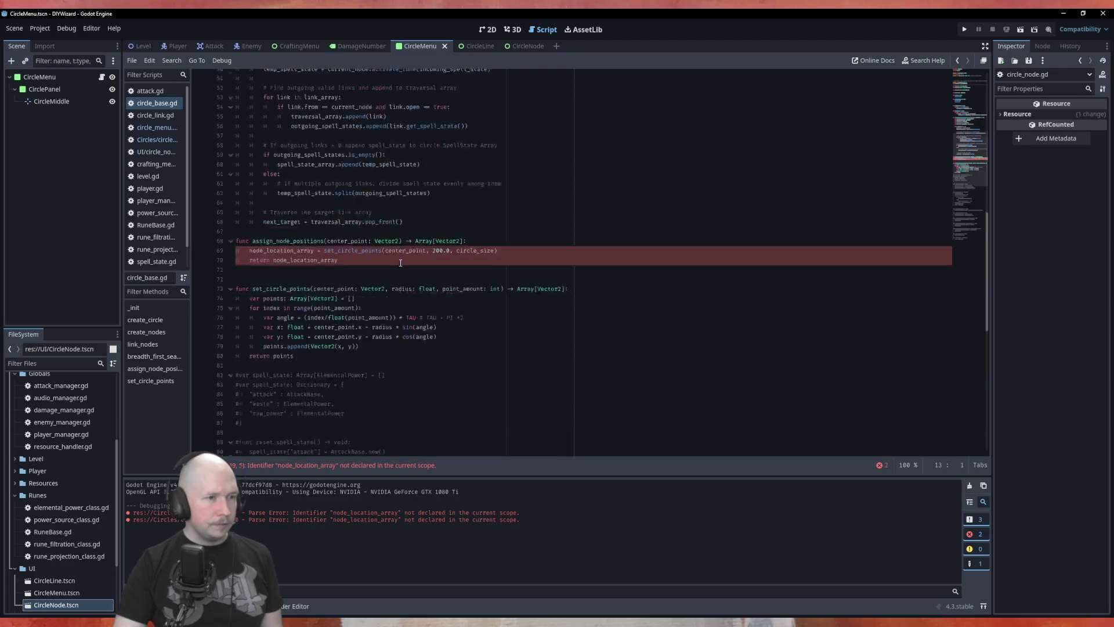
scroll(267, 243, "up", 1)
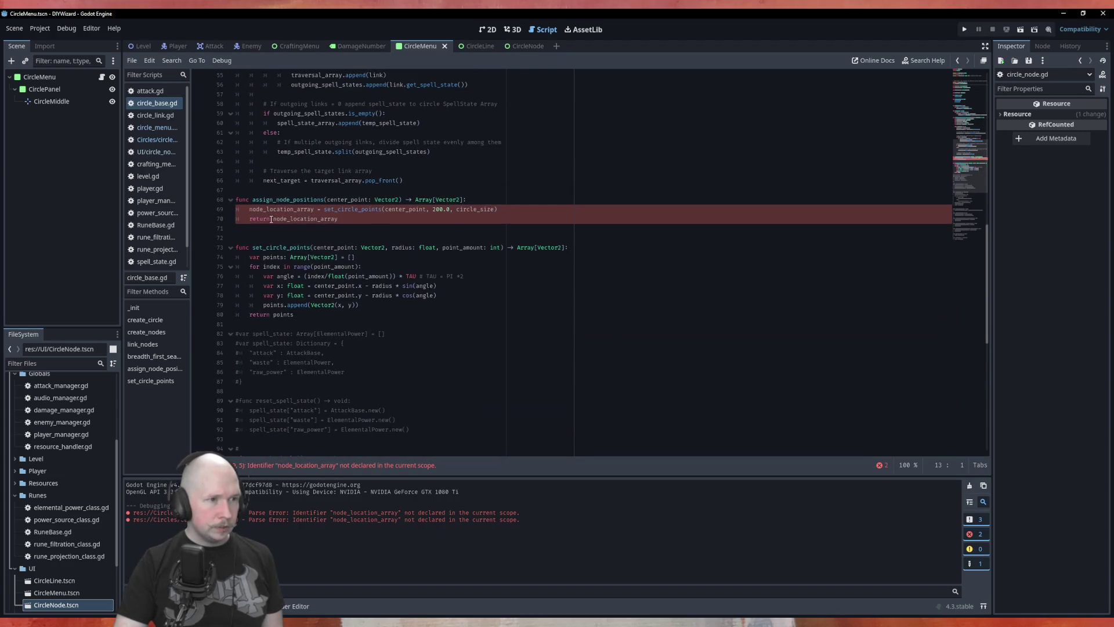
mouse_move(270, 219)
left_mouse_down()
mouse_move(238, 220)
mouse_move(247, 220)
left_mouse_up()
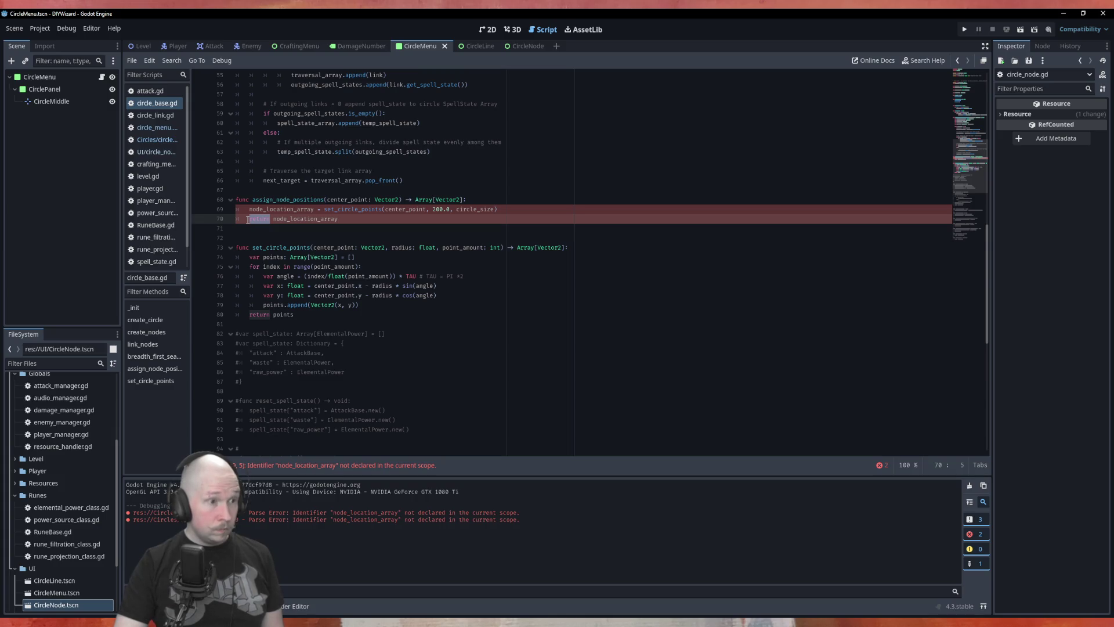
double_click(278, 247)
left_click(221, 217)
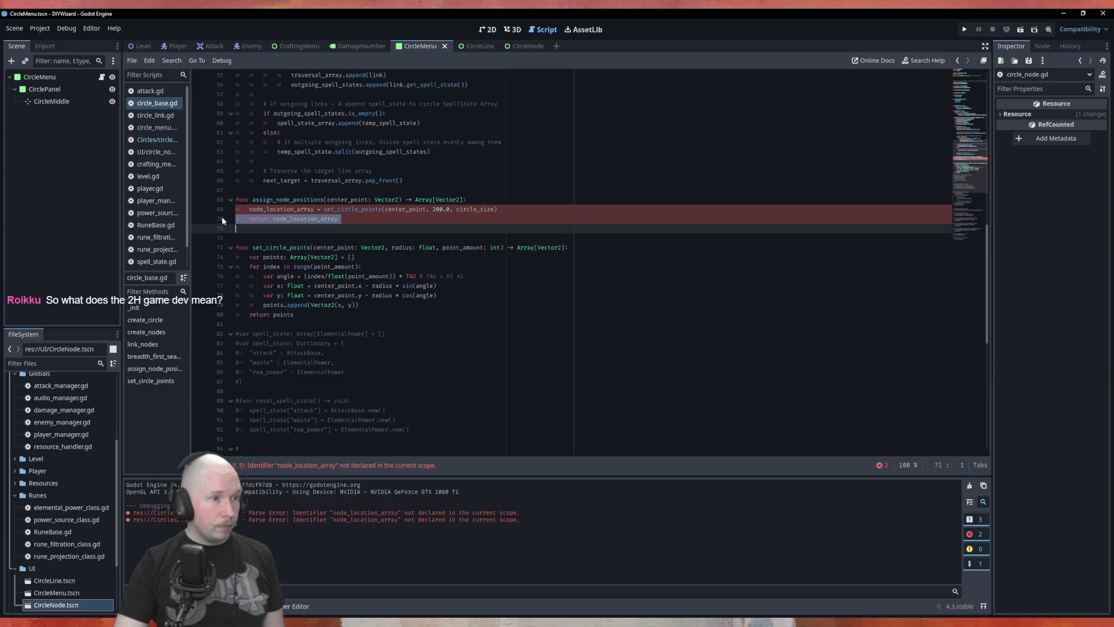
key("Up")
key("shift+alt+Up")
key("shift+alt+Up")
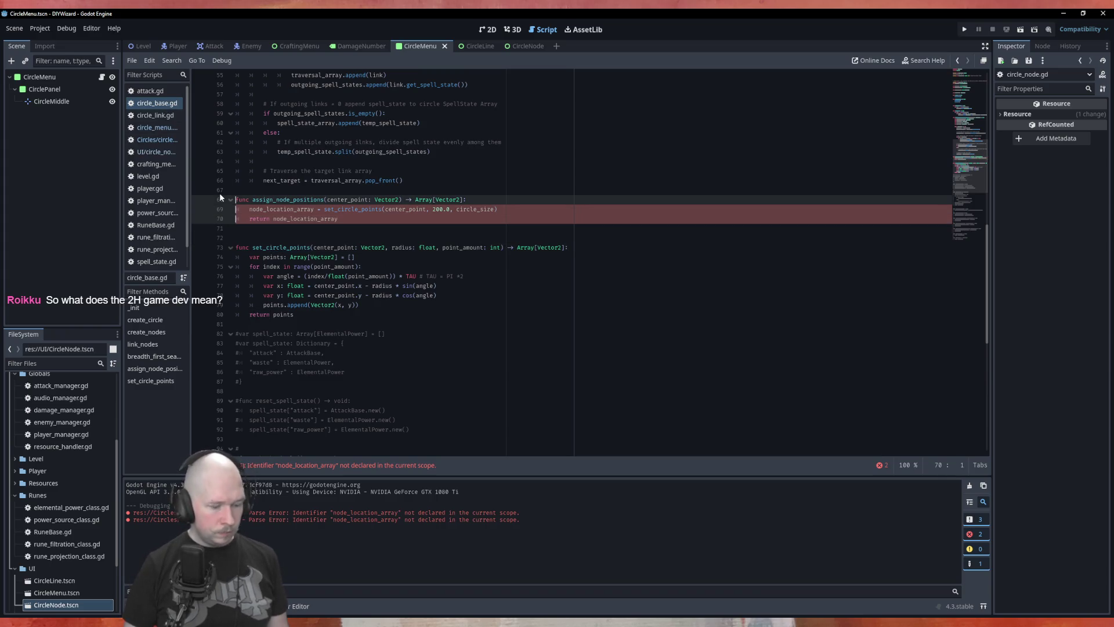
type("#")
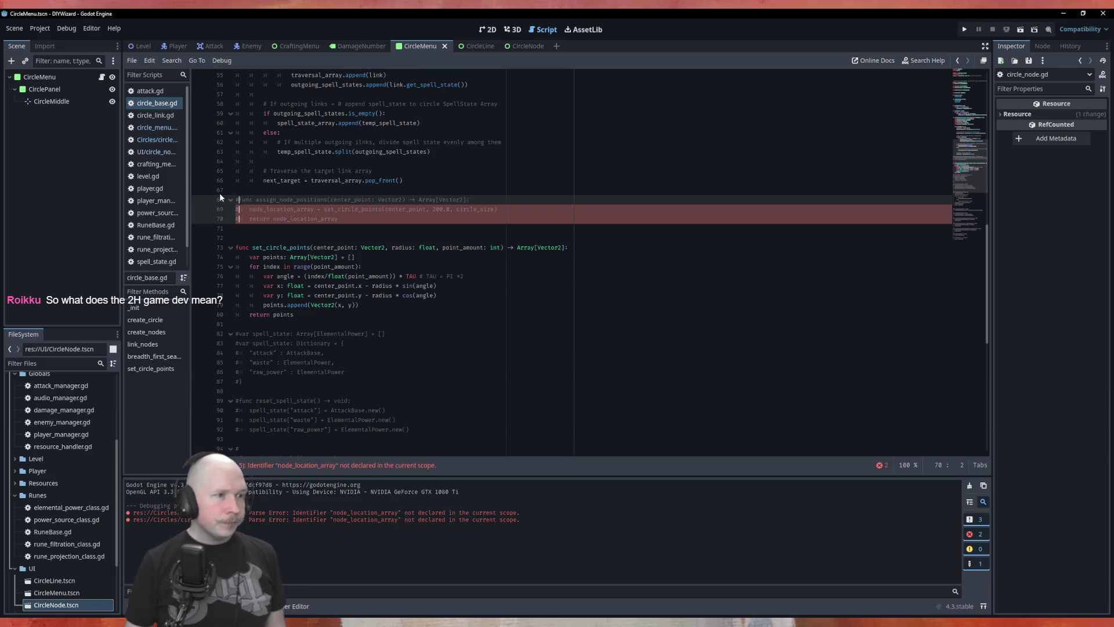
left_click(152, 127)
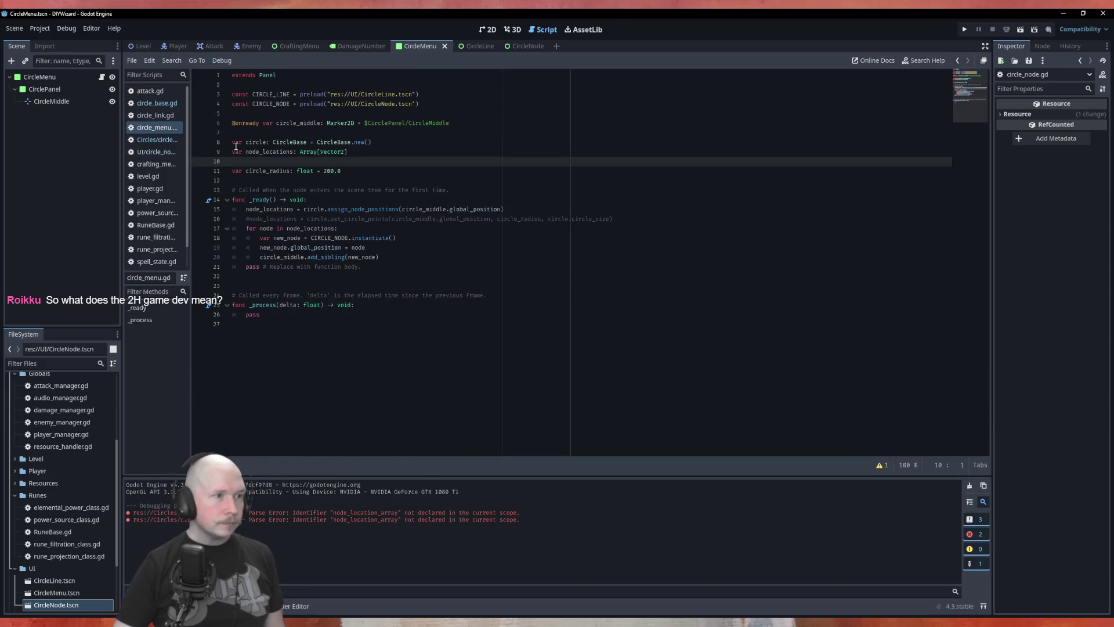
Uncomment the set_circle_points call, comment out the assign_node_positions call, and save.
left_click(249, 220)
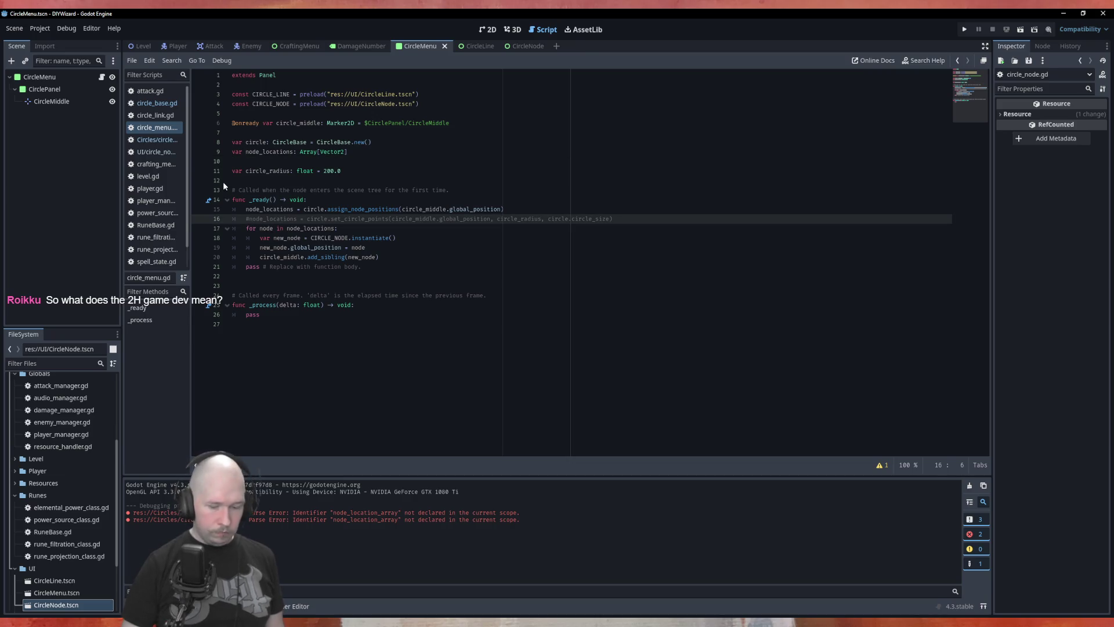
key("BackSpace")
key("Up")
type("#")
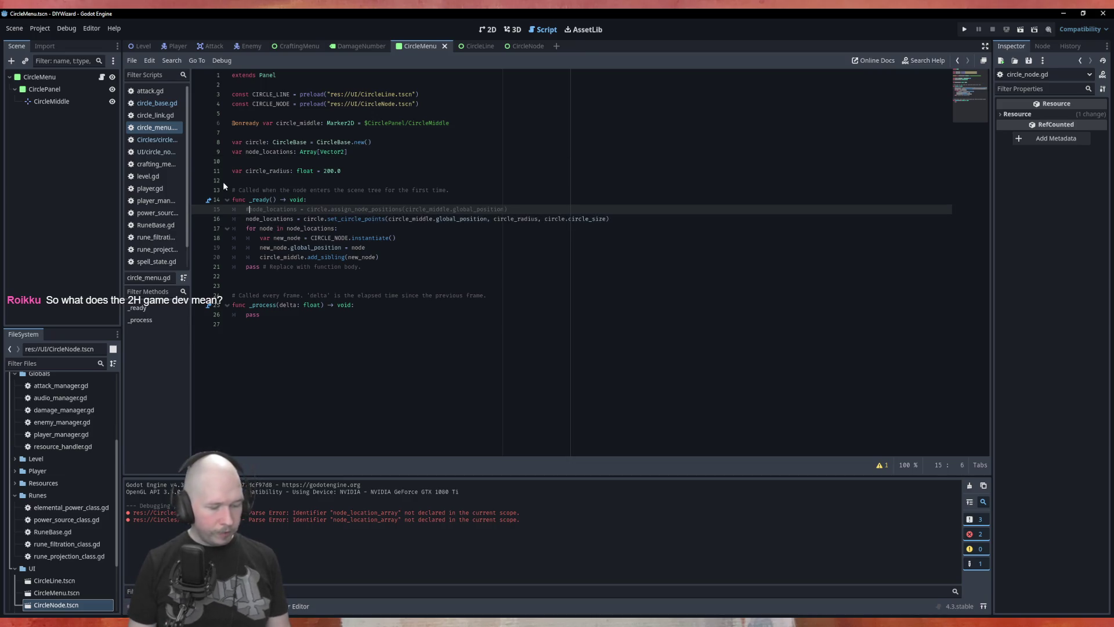
key("ctrl+s")
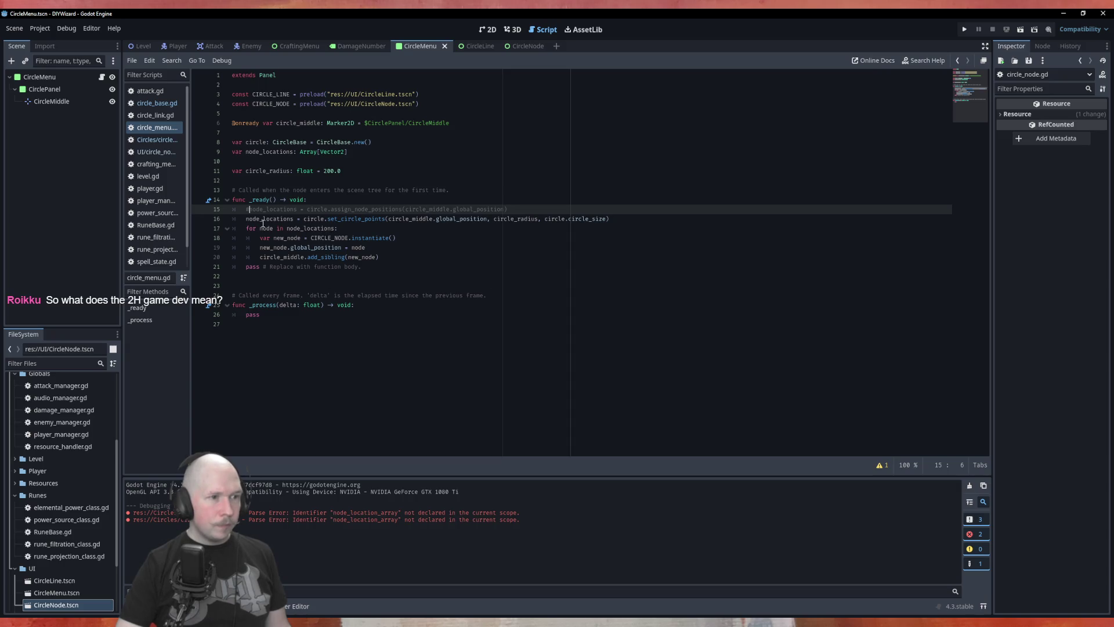
Write the _ready loop instantiating CIRCLE_NODE beside circle_middle at each node location.
double_click(281, 219)
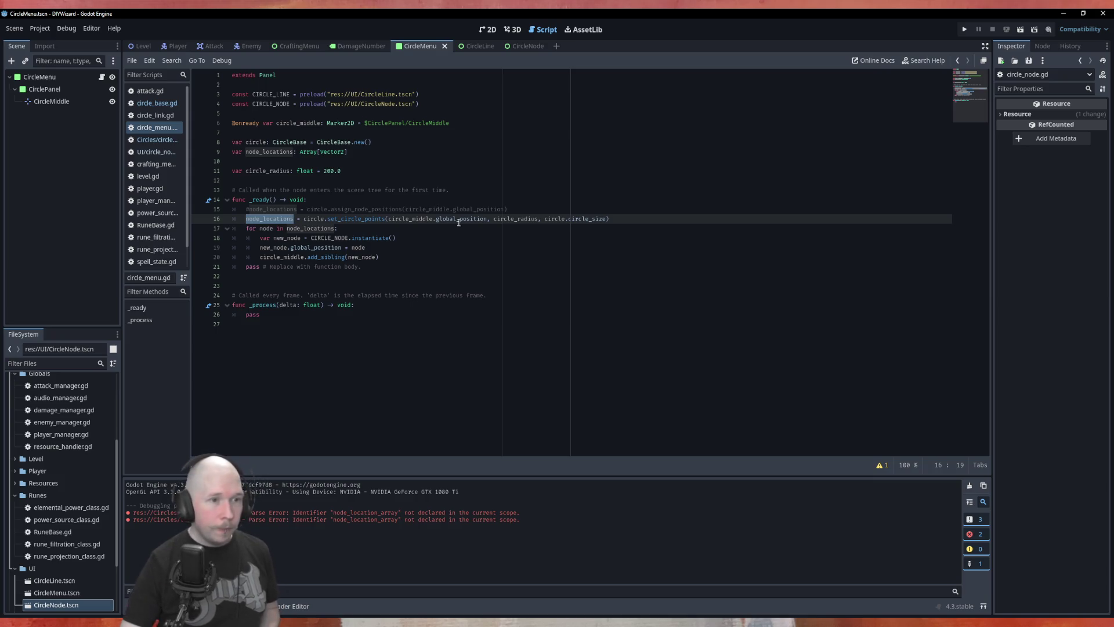
left_click(497, 251)
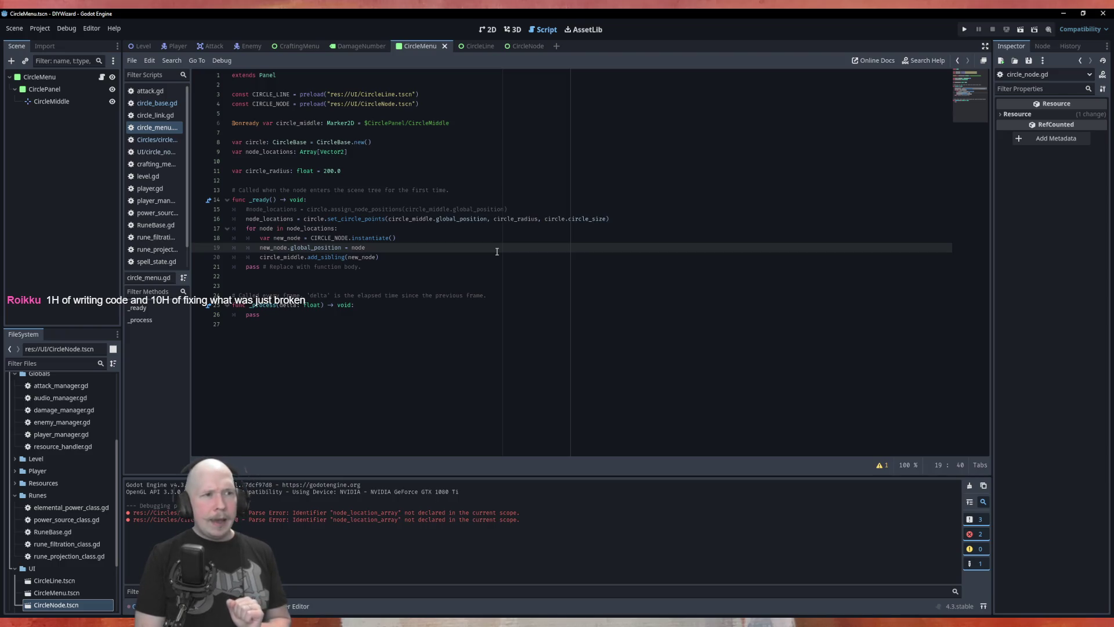
key("Up")
key("Up")
key("Up")
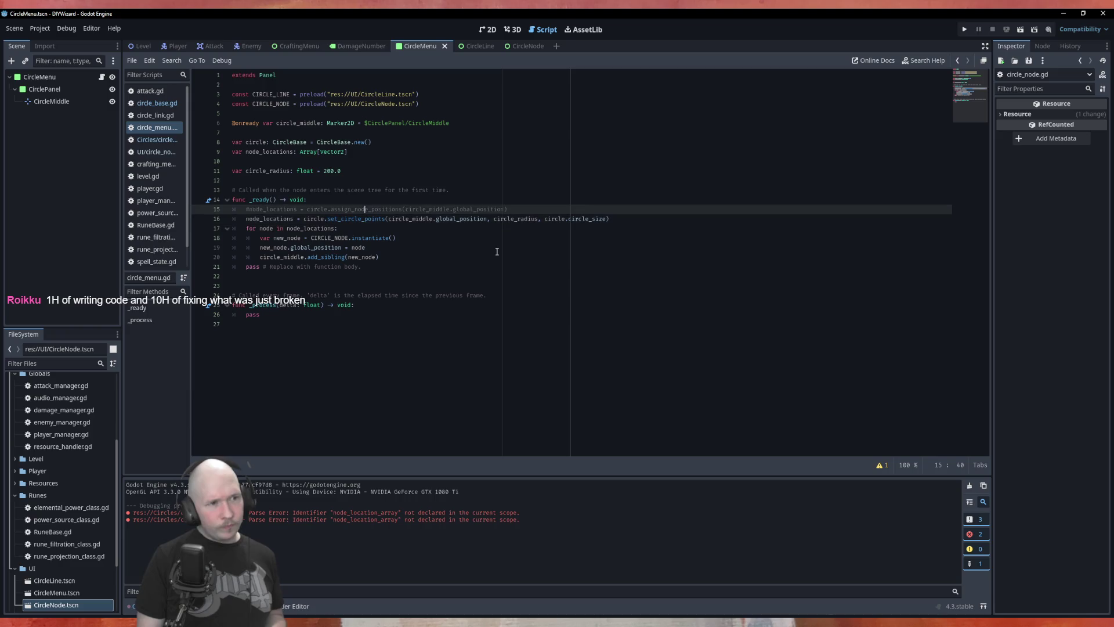
key("Up")
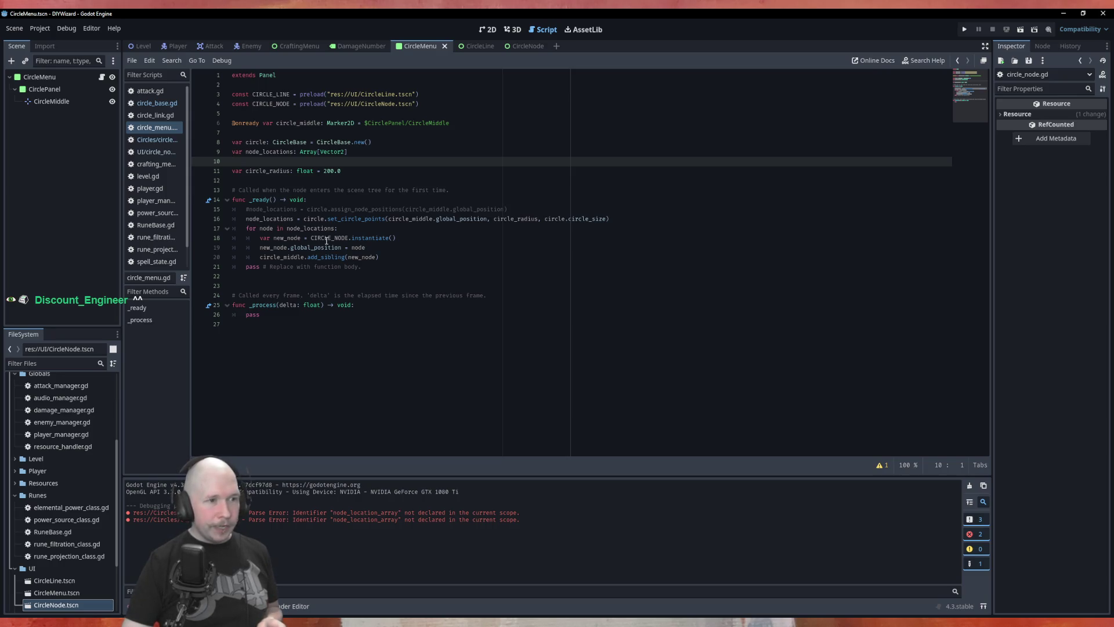
left_click(361, 368)
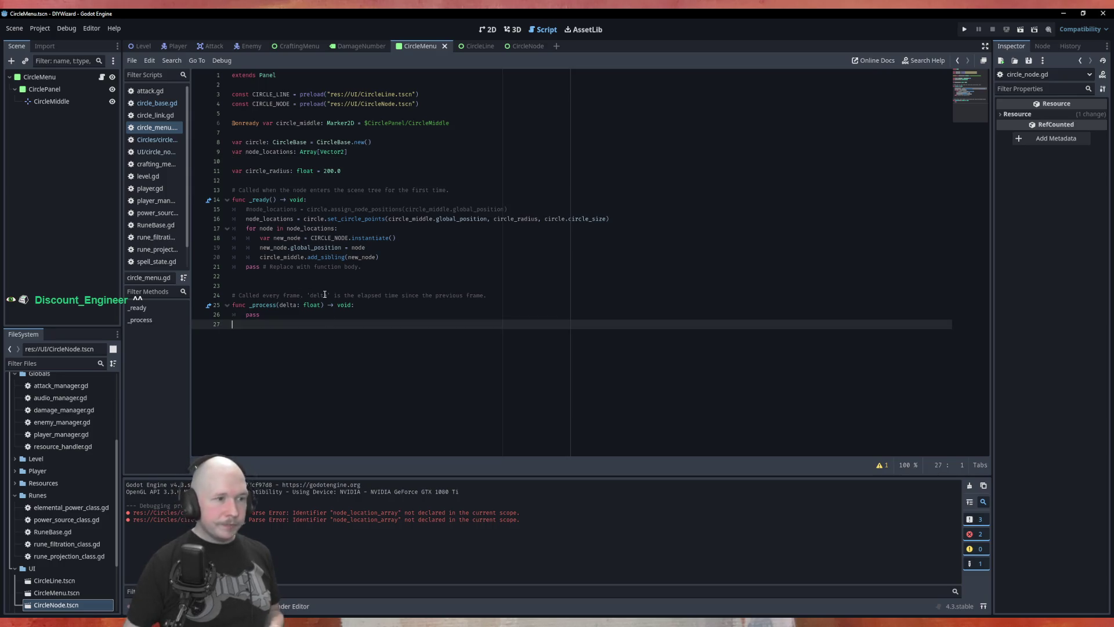
Add func draw_nodes() -> void: and move the for-loop from _ready into it.
key("Return")
type("func ")
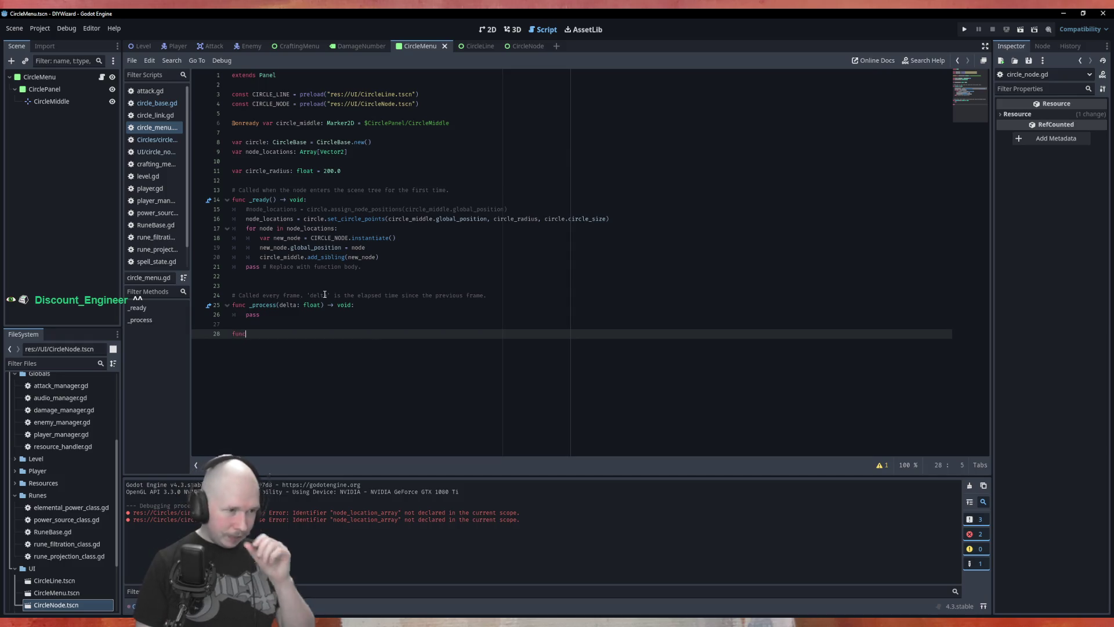
type("draw")
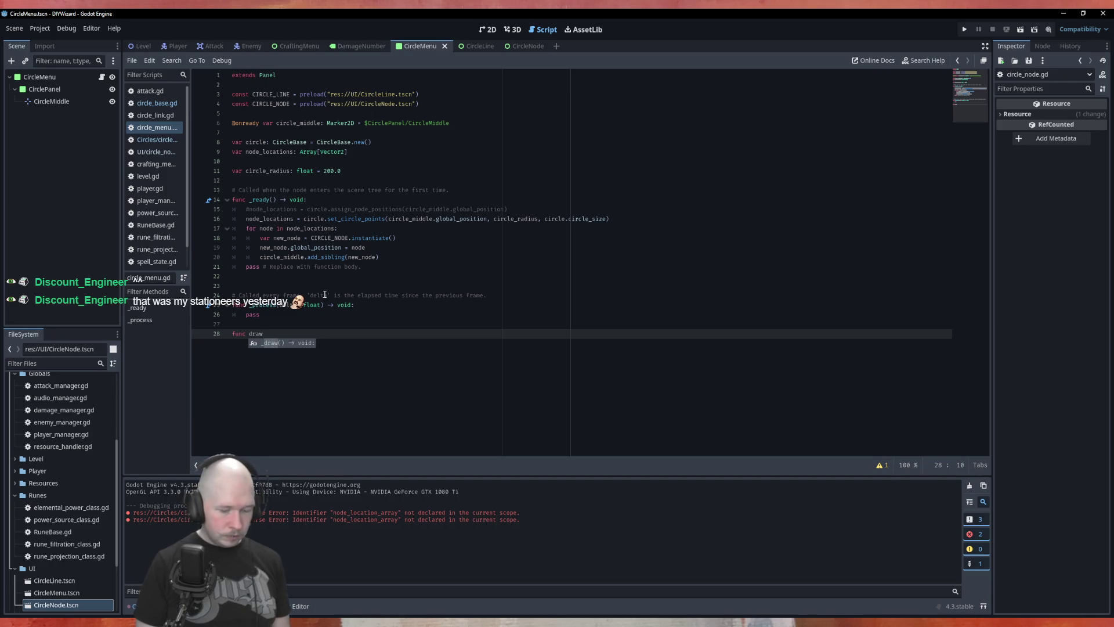
type("_nodes")
type("(")
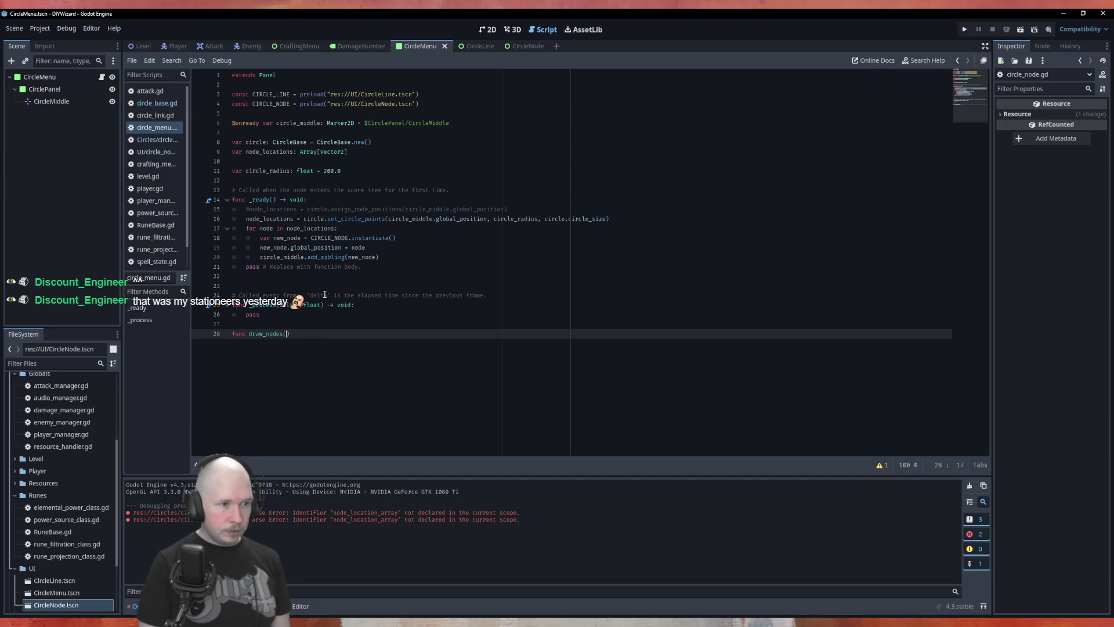
type(") ->")
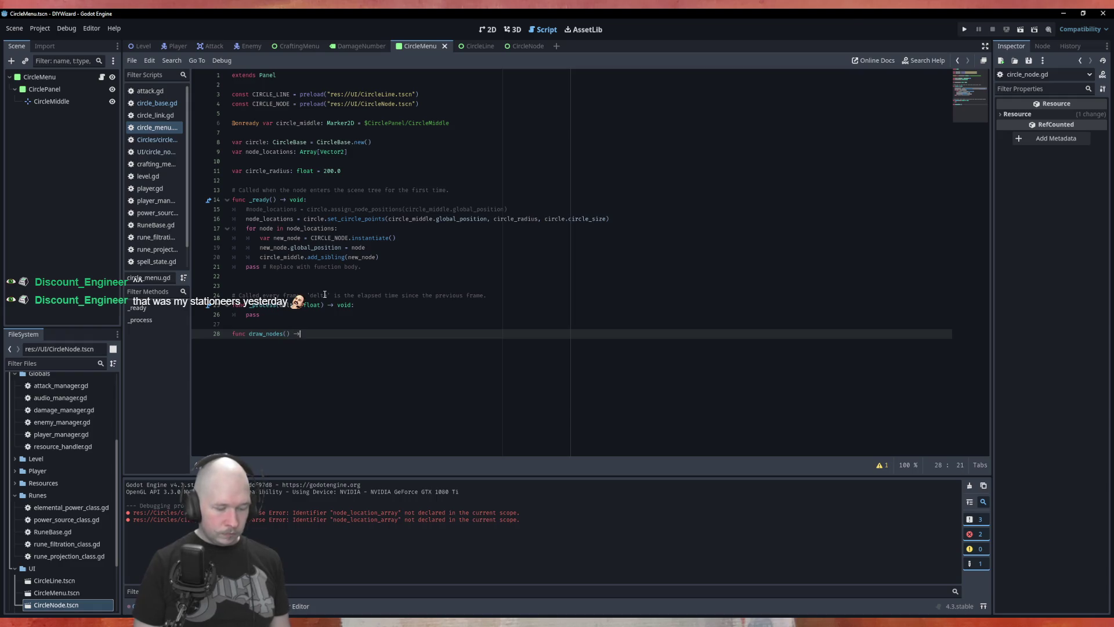
type(" void:")
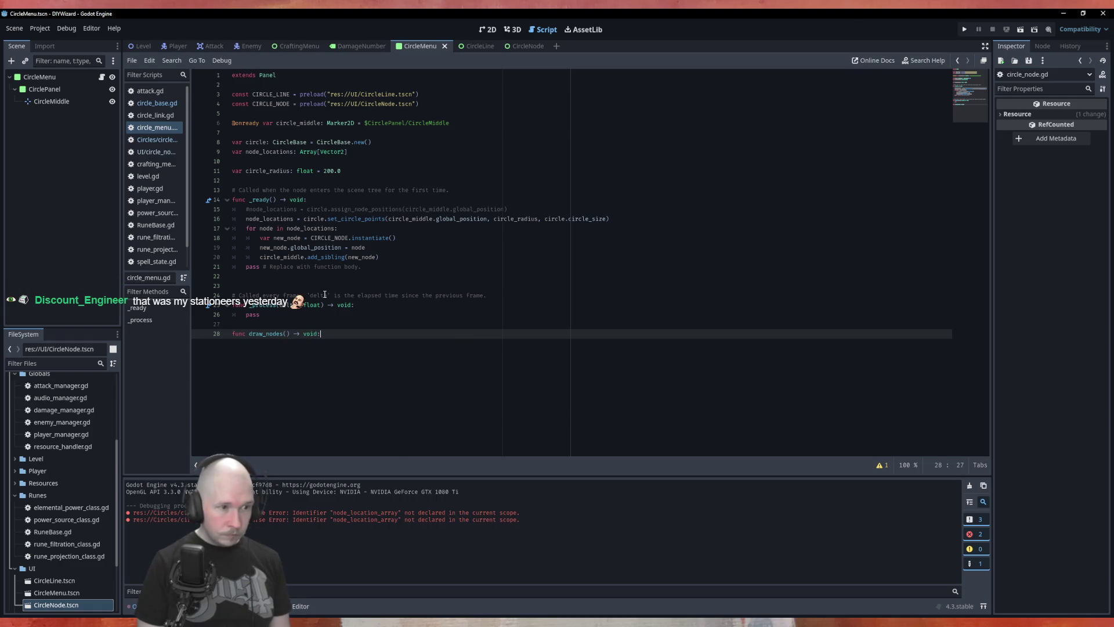
left_click_drag(380, 257, 210, 228)
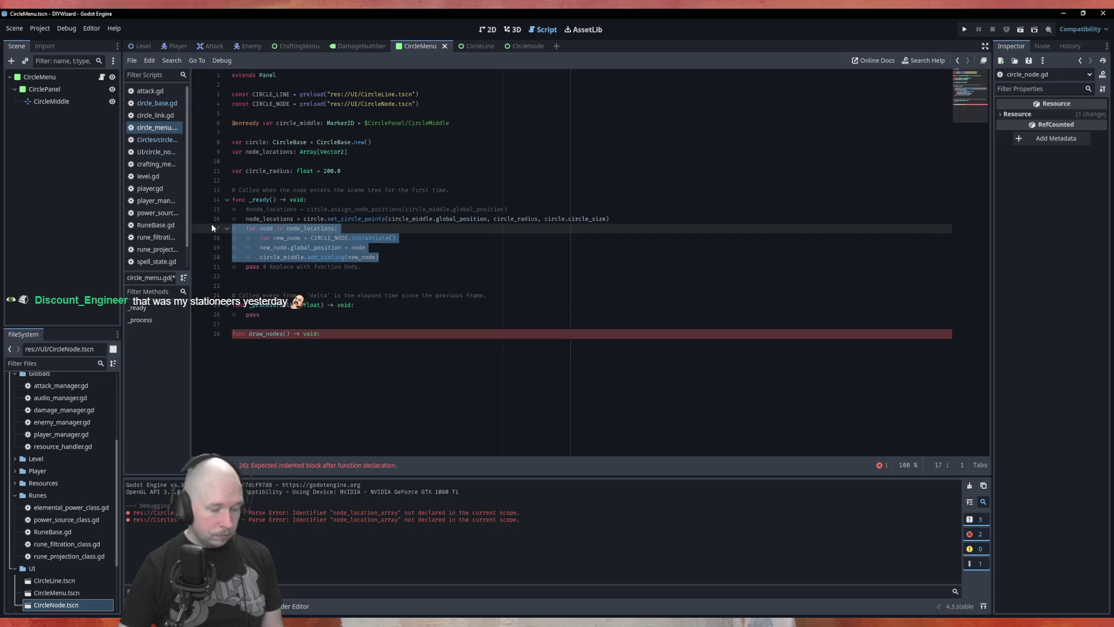
key("ctrl+x")
left_click(312, 328)
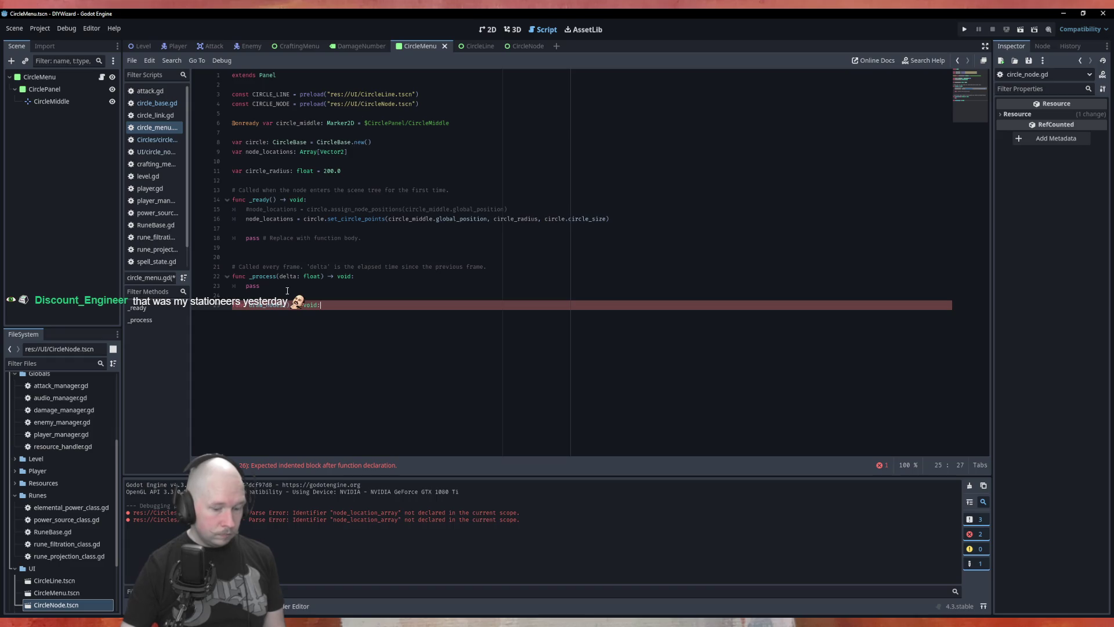
key("Return")
key("ctrl+v")
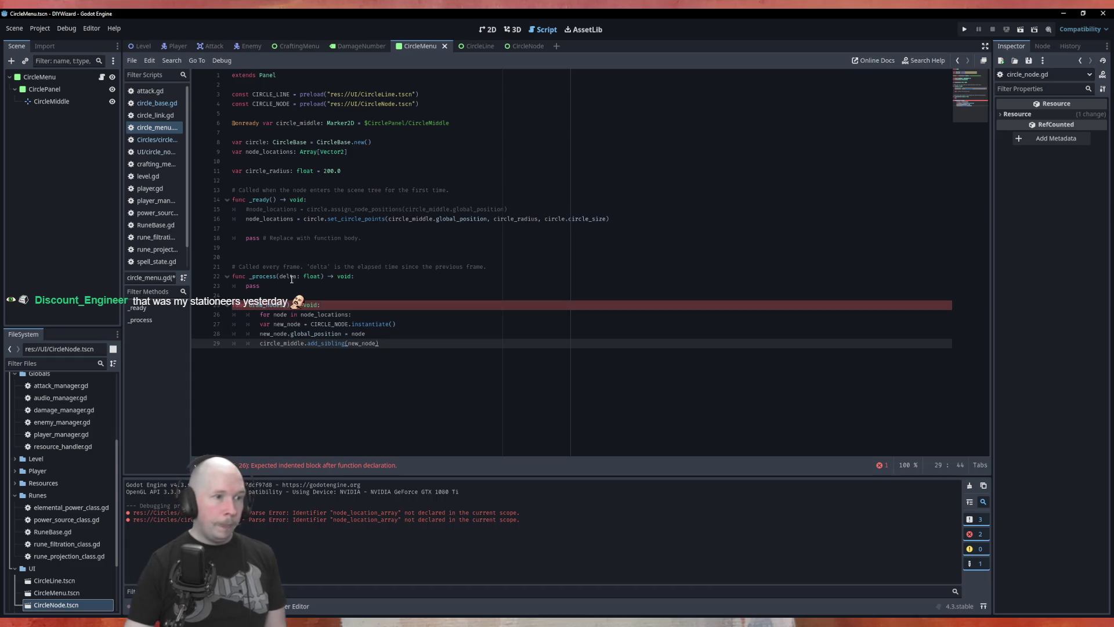
Call draw_nodes() in _ready after the set_circle_points line.
left_click(278, 219)
key("Down")
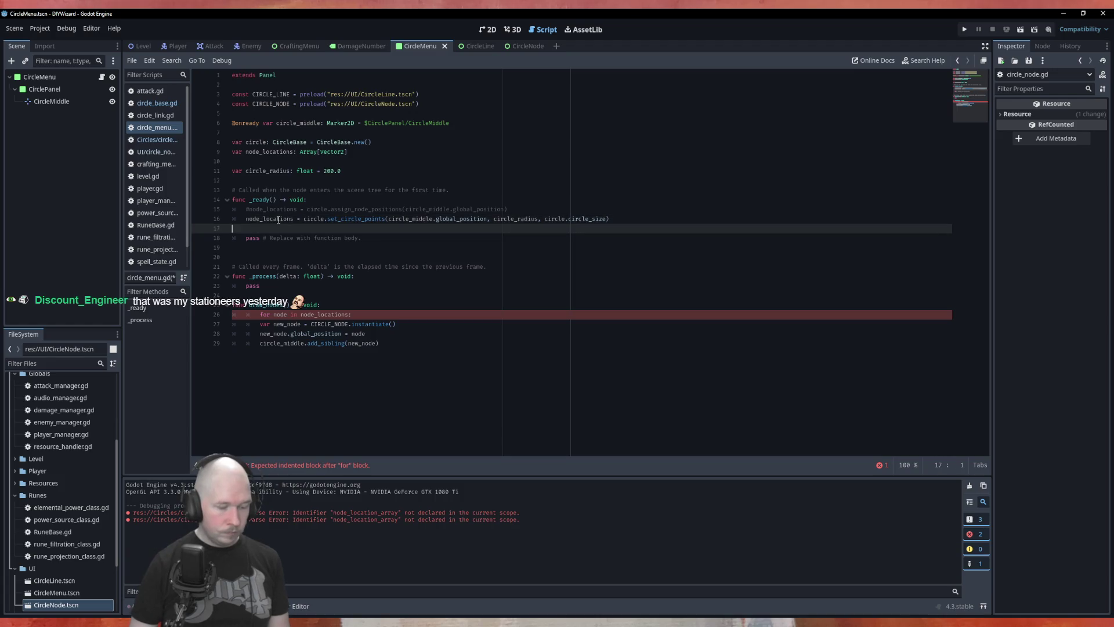
type("draw")
key("BackSpace")
key("BackSpace")
key("BackSpace")
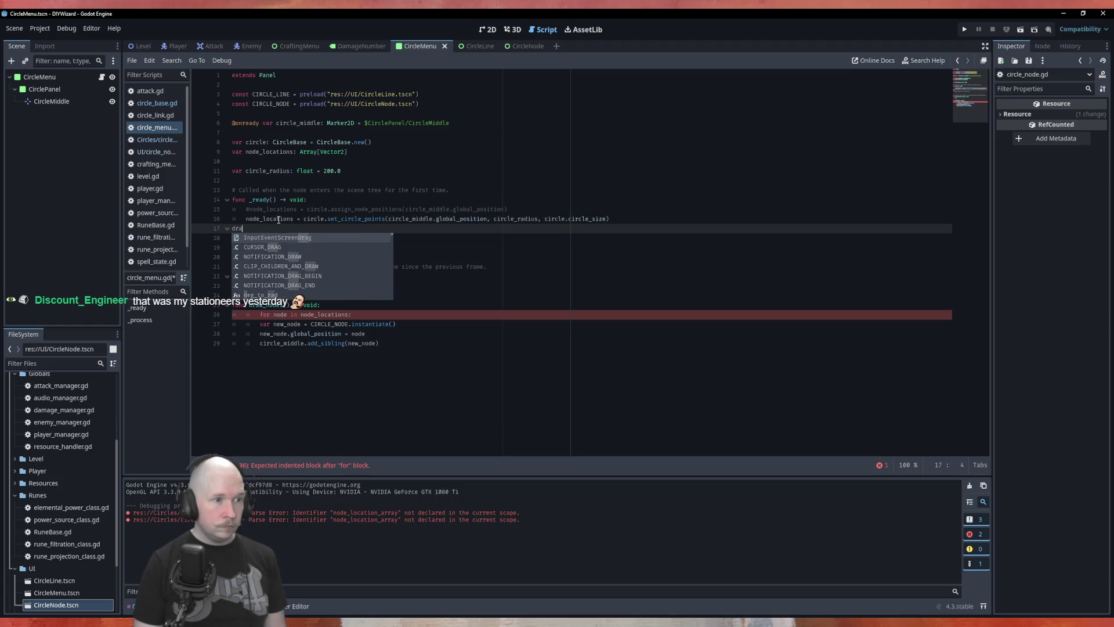
key("Tab")
type("d")
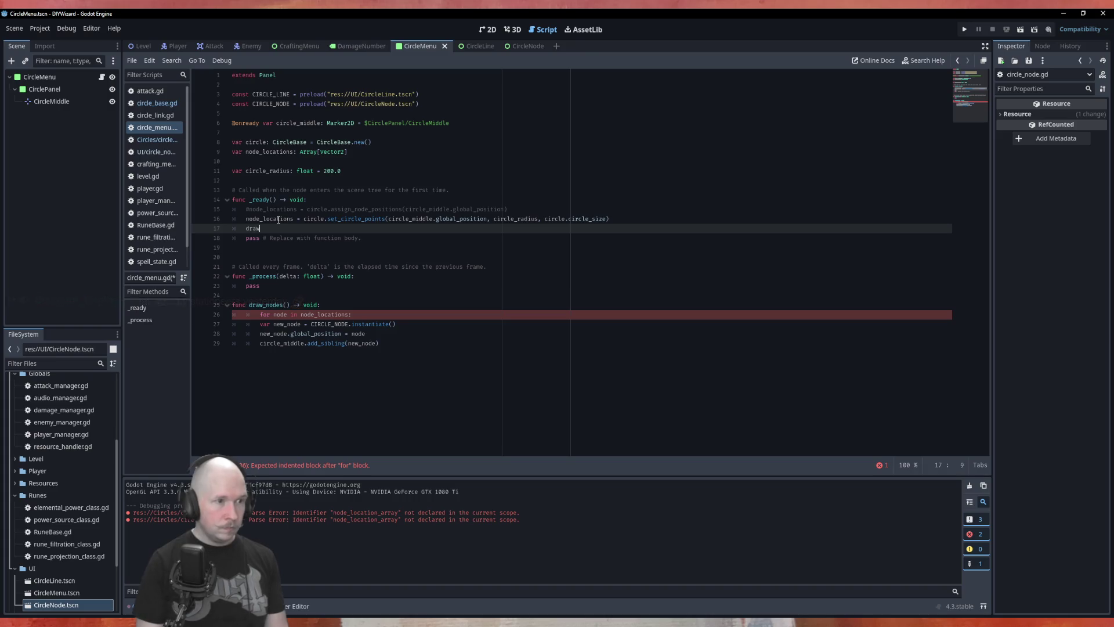
type("raw")
key("Return")
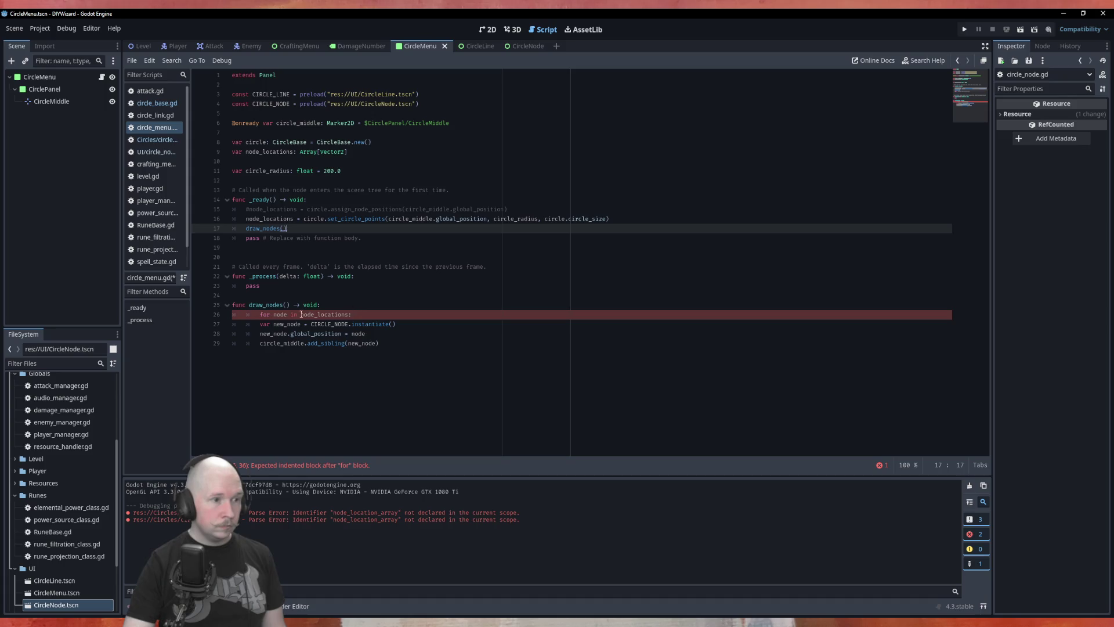
Fix the for-line indentation, save, and run the scene with F6.
left_click(260, 315)
key("BackSpace")
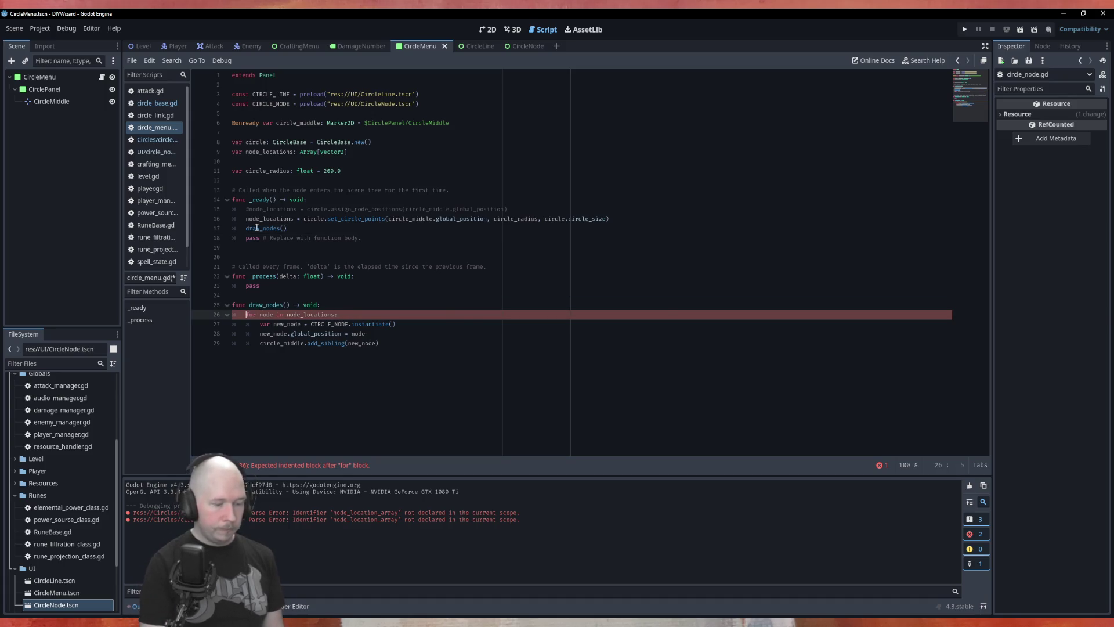
key("ctrl+s")
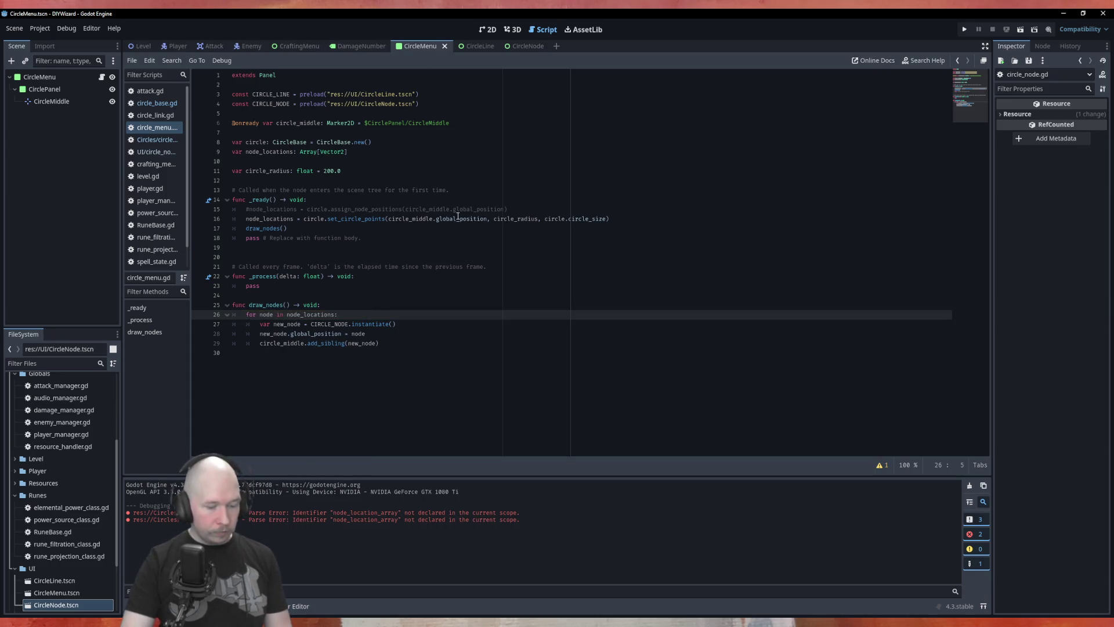
key("F6")
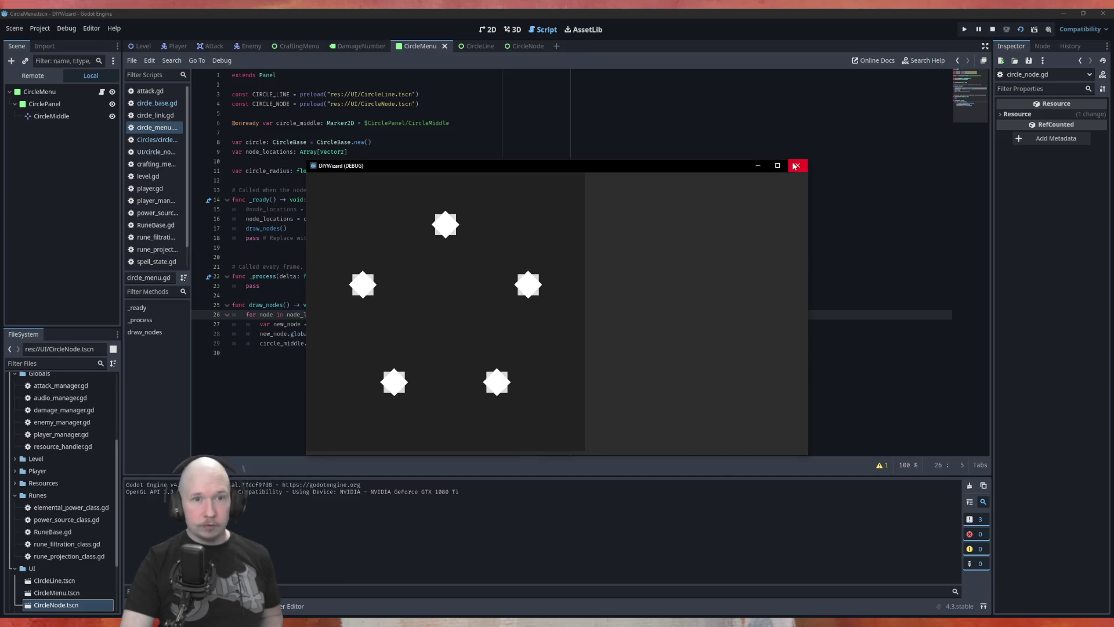
Close the game window and add an empty line after the draw_nodes() call.
left_click(798, 166)
left_click(342, 228)
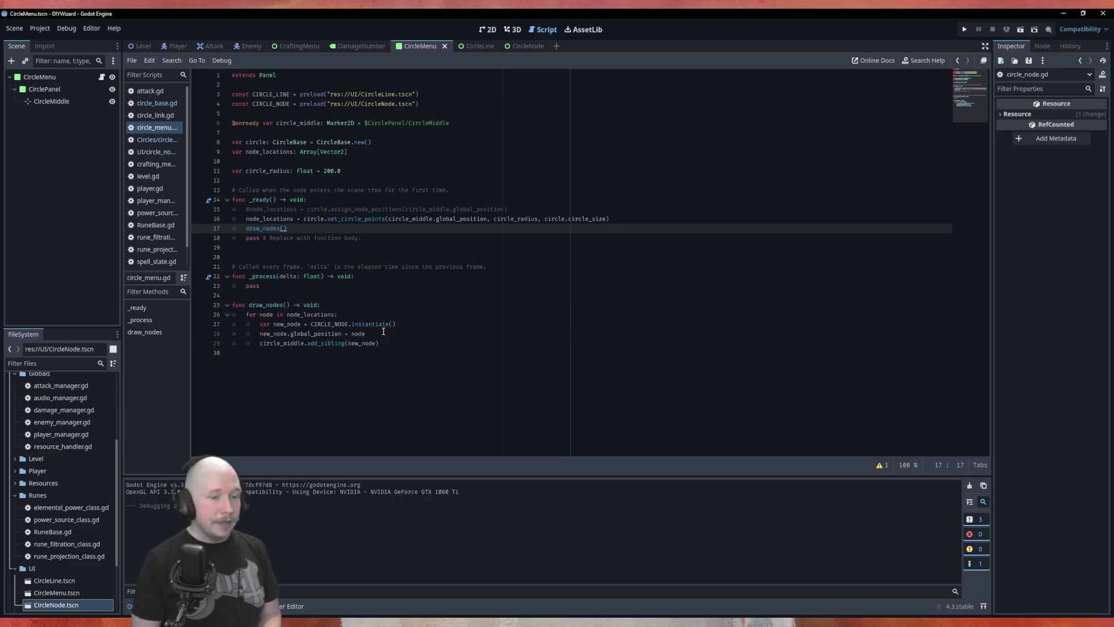
key("Return")
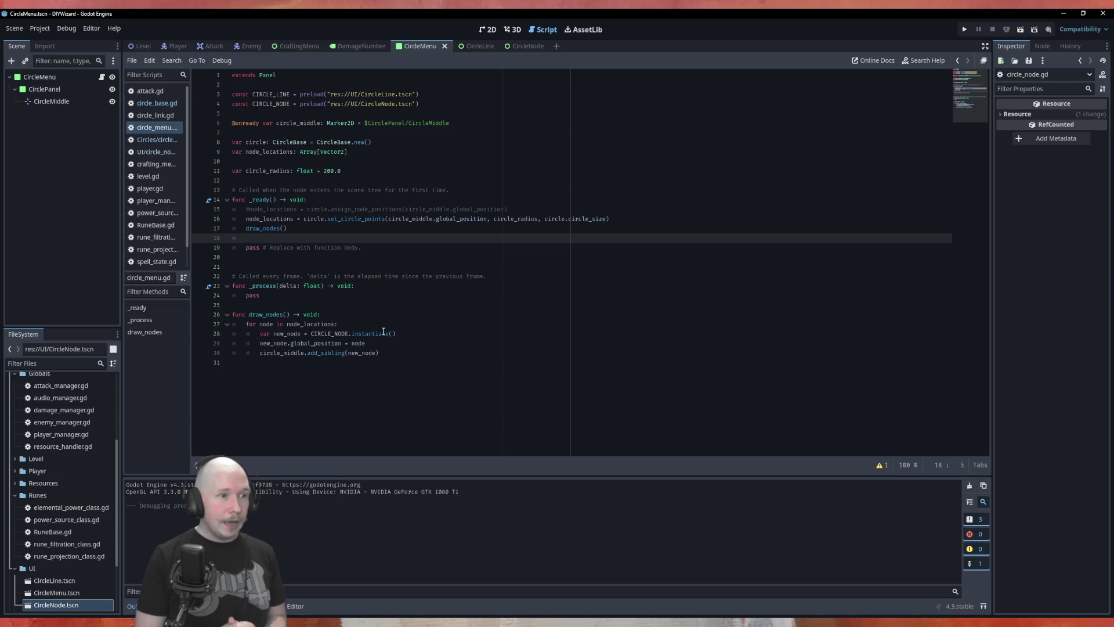
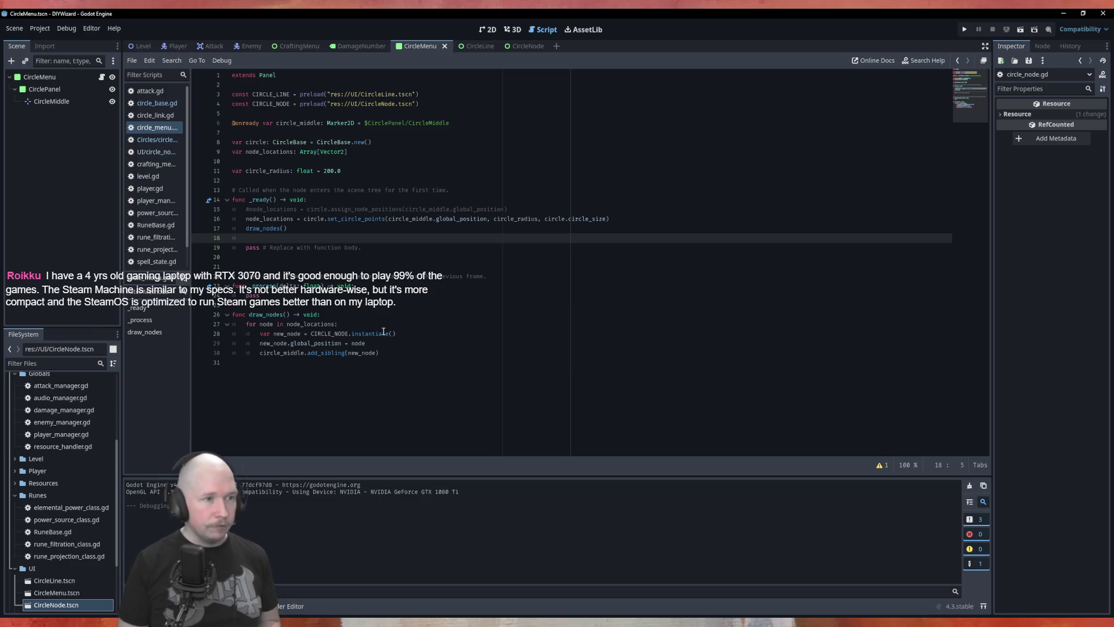
Add a draw_links() call on line 18 after draw_nodes().
type("drwa")
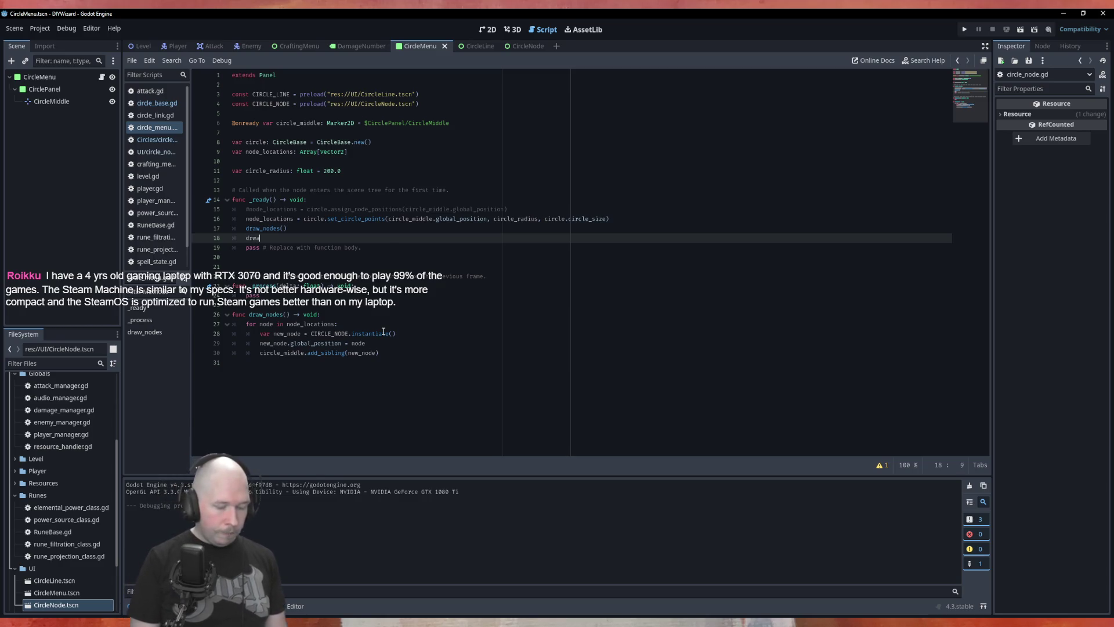
key("BackSpace")
key("BackSpace")
key("BackSpace")
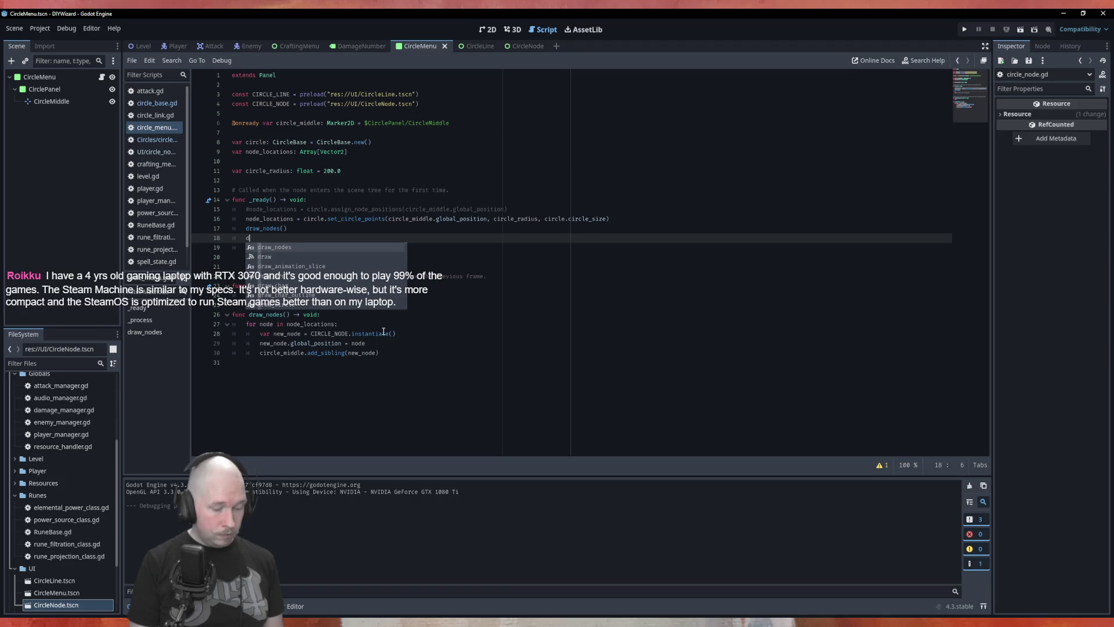
type("raw_lins(")
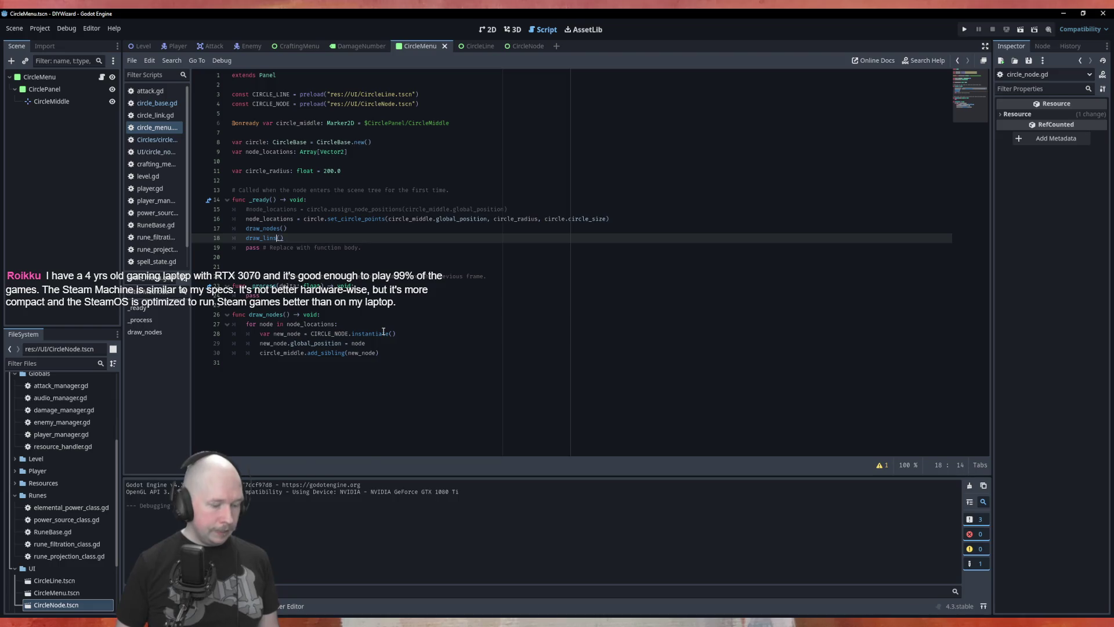
key("Left")
type("e")
key("Escape")
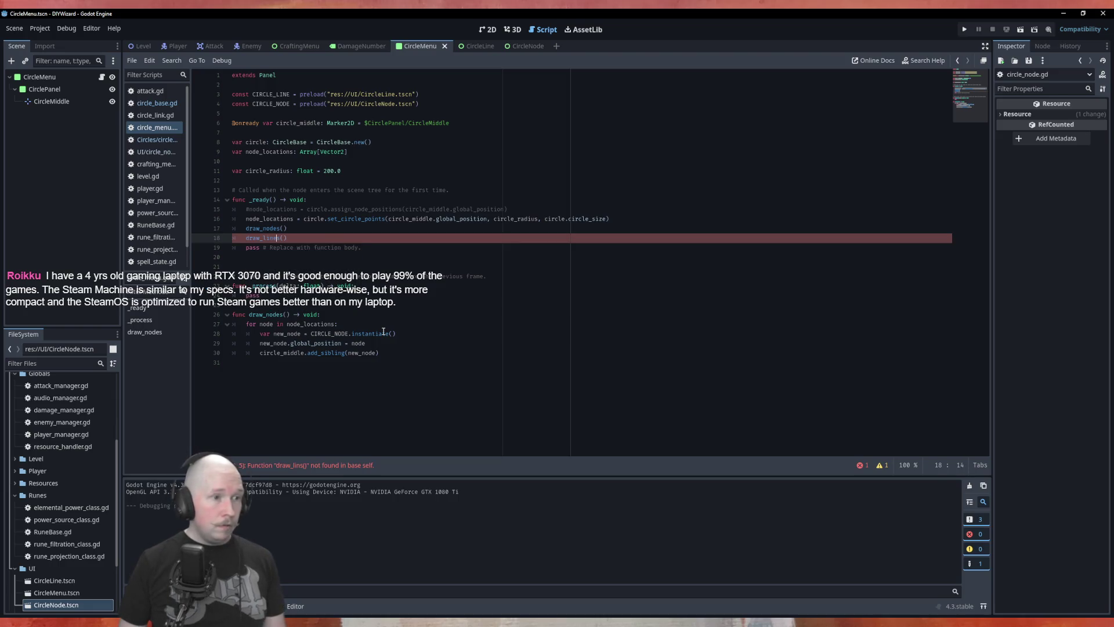
Add func draw_links() -> void: with a pass body at the end of the script.
key("Down")
key("Down")
key("Down")
key("Return")
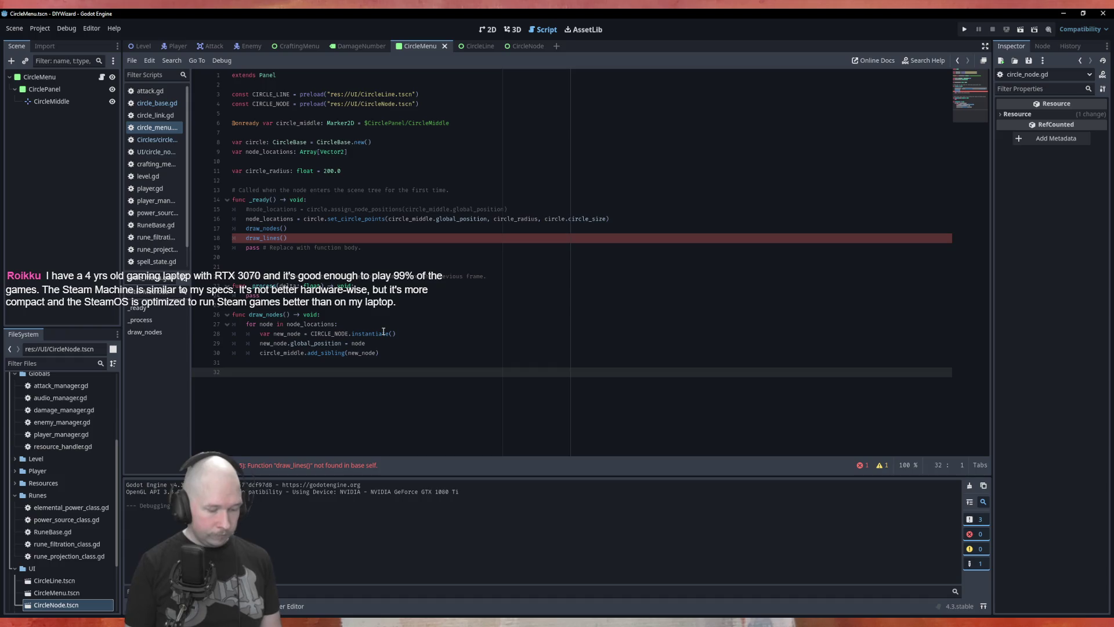
type("func draw_links() ")
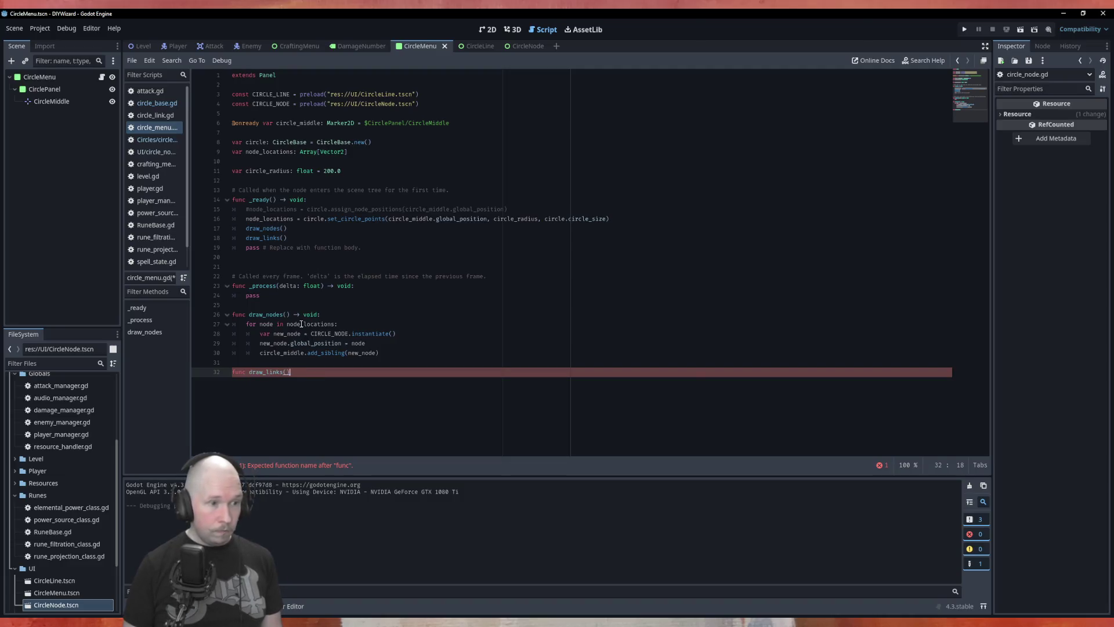
type("-> void:")
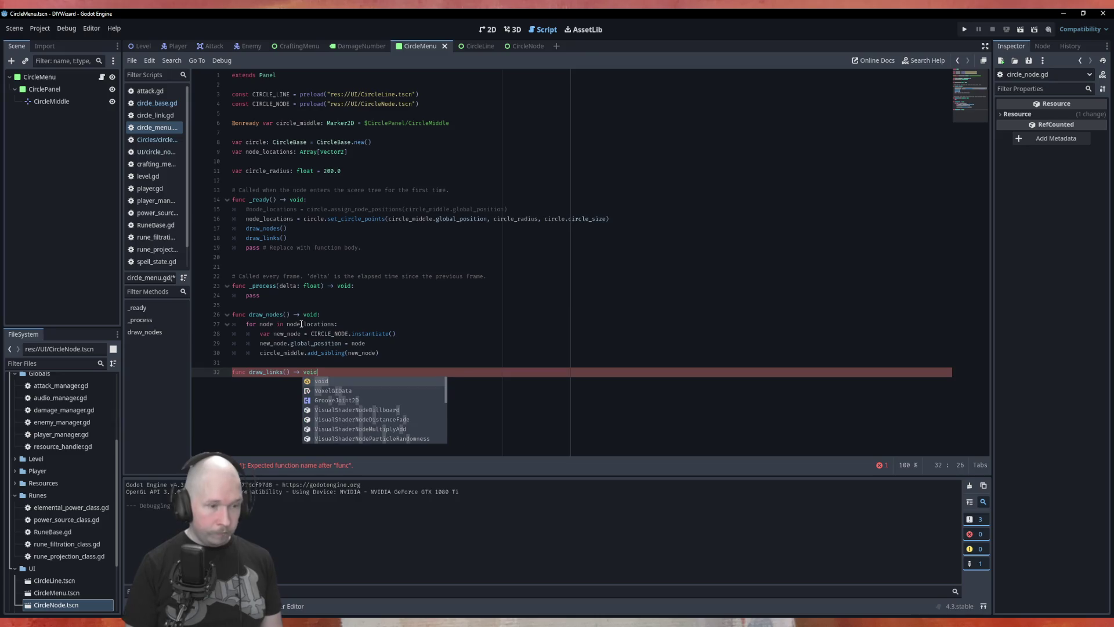
key("Return")
type("pass")
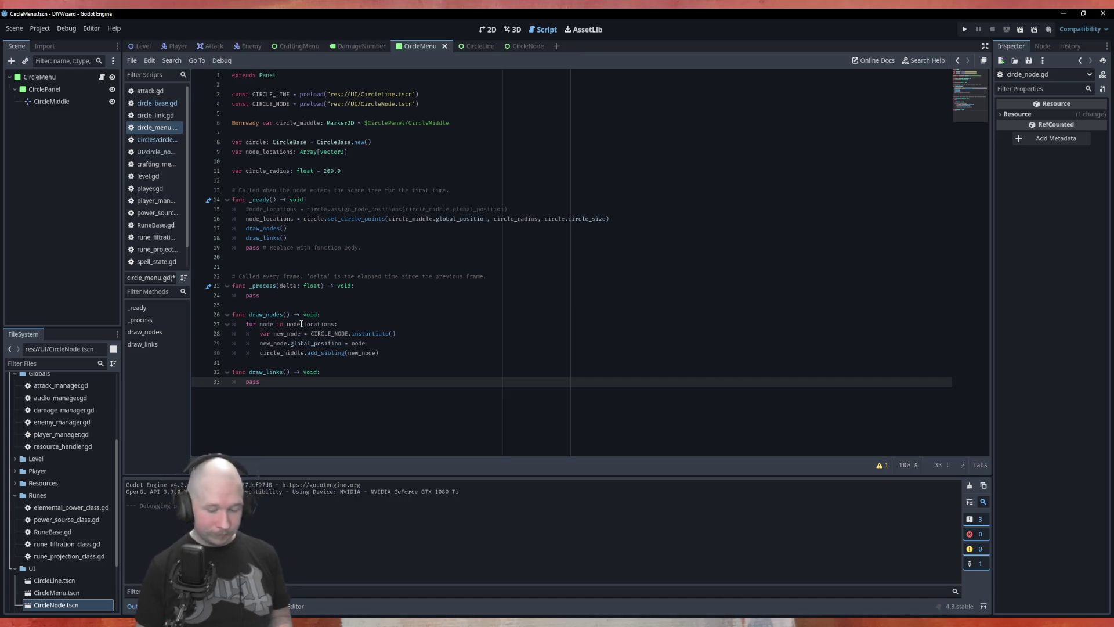
Insert a blank indented line above pass inside draw_links().
key("Up")
key("Return")
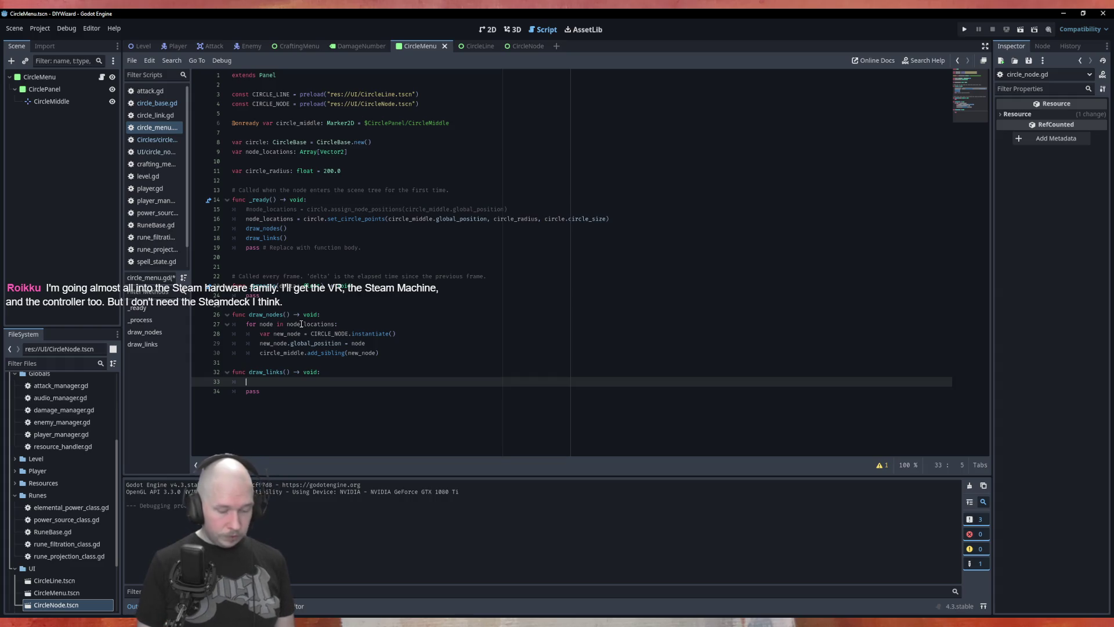
Write a for link in circle.link_array: loop and indent pass beneath it.
type("for link in")
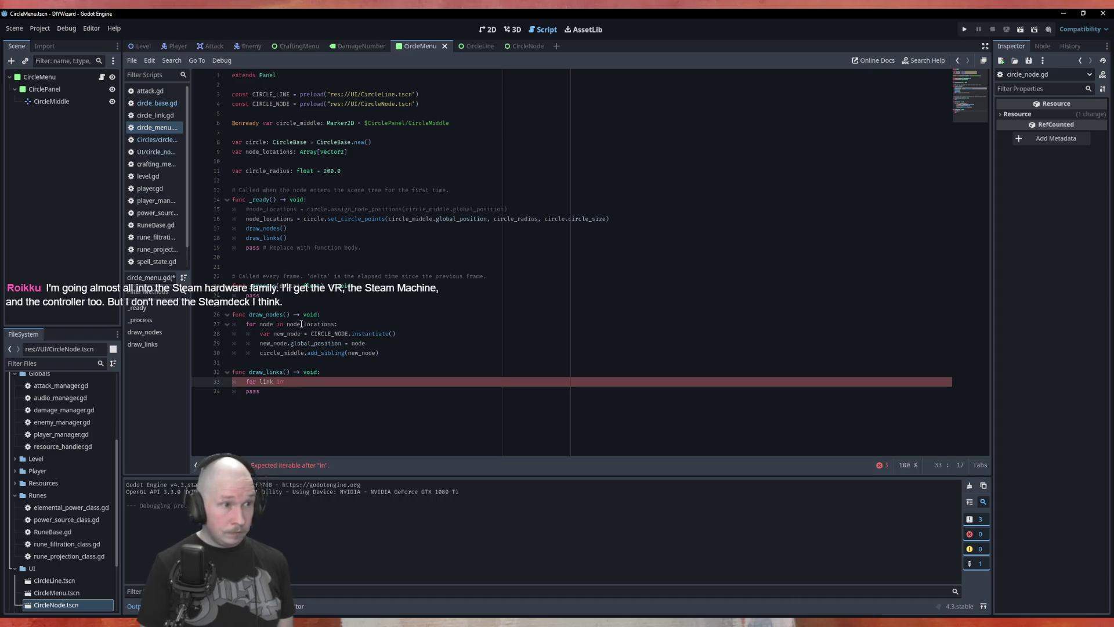
type("circle.")
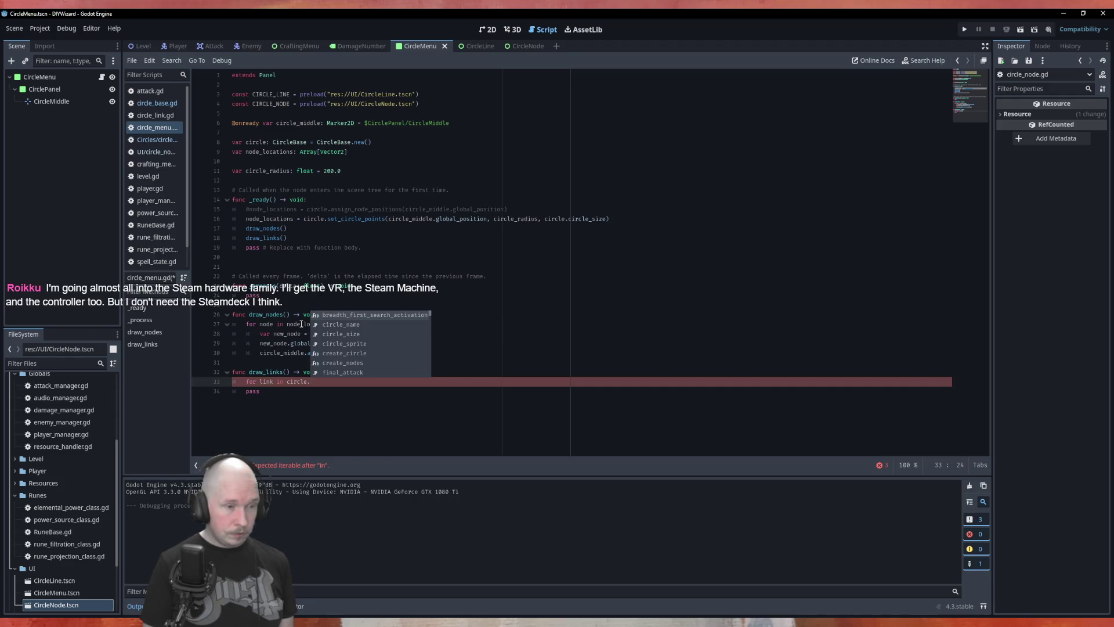
type("link")
key("Return")
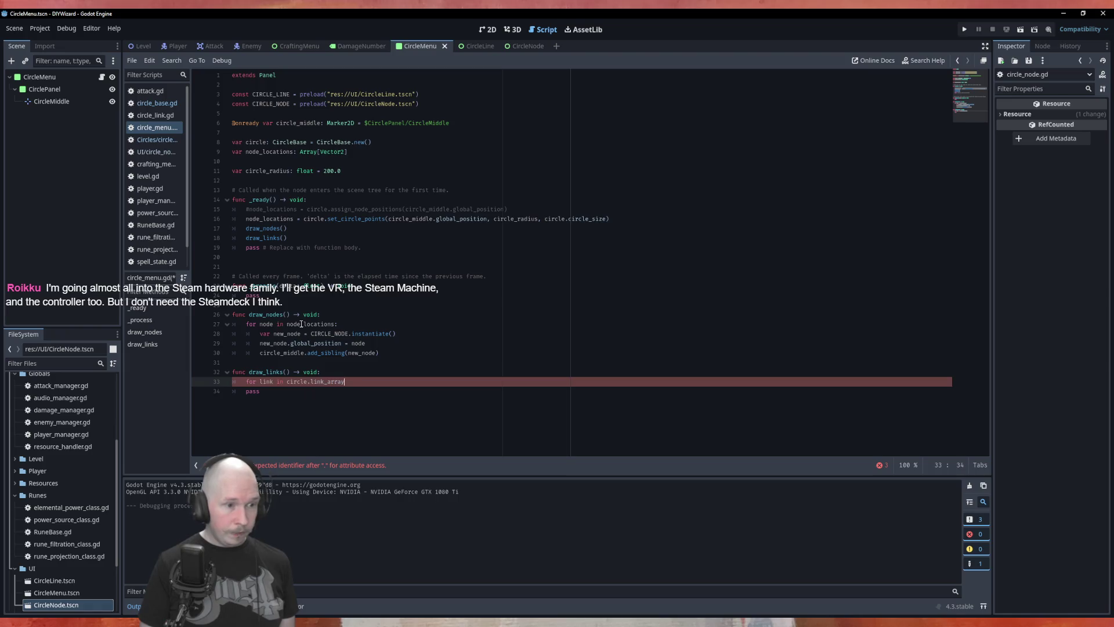
type(":")
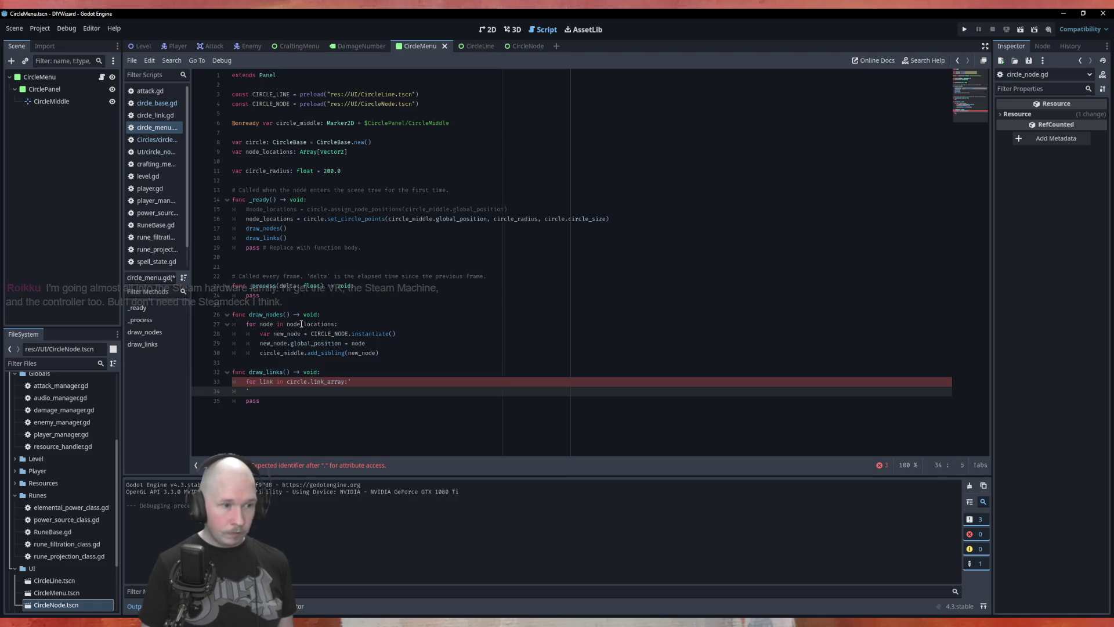
key("BackSpace")
key("Down")
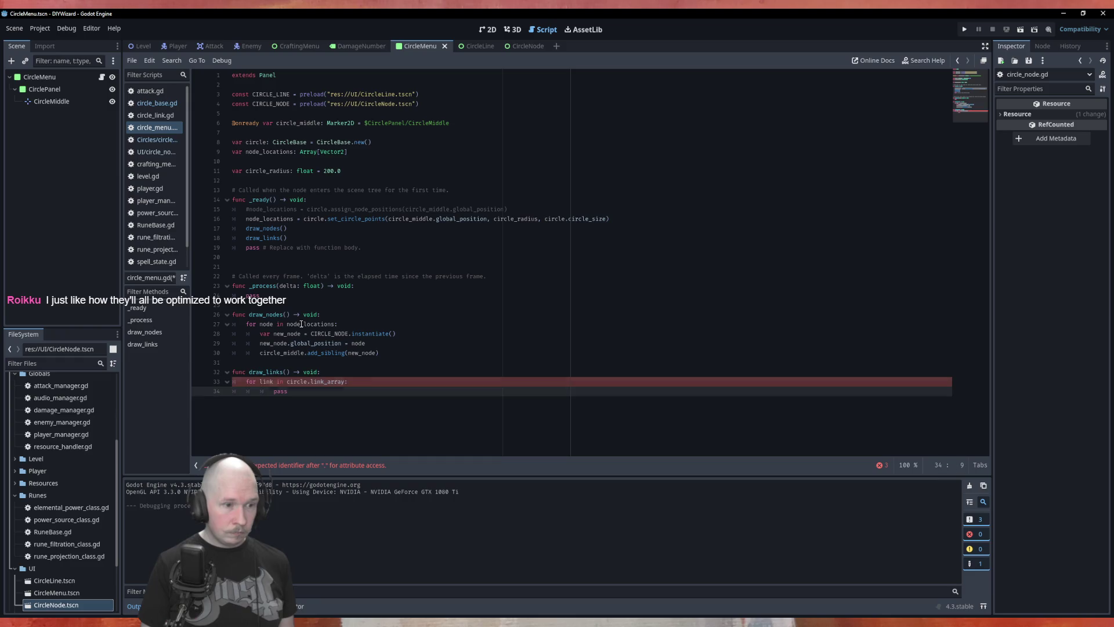
key("Home")
key("Tab")
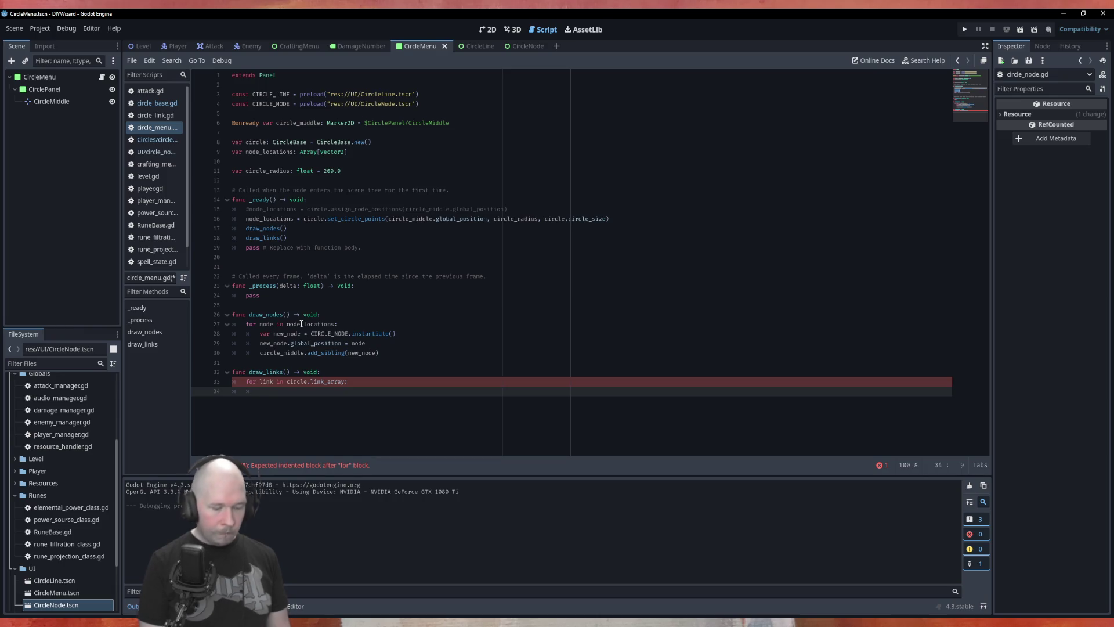
Declare var from = link.from and var to = link.to inside the loop.
type("var ")
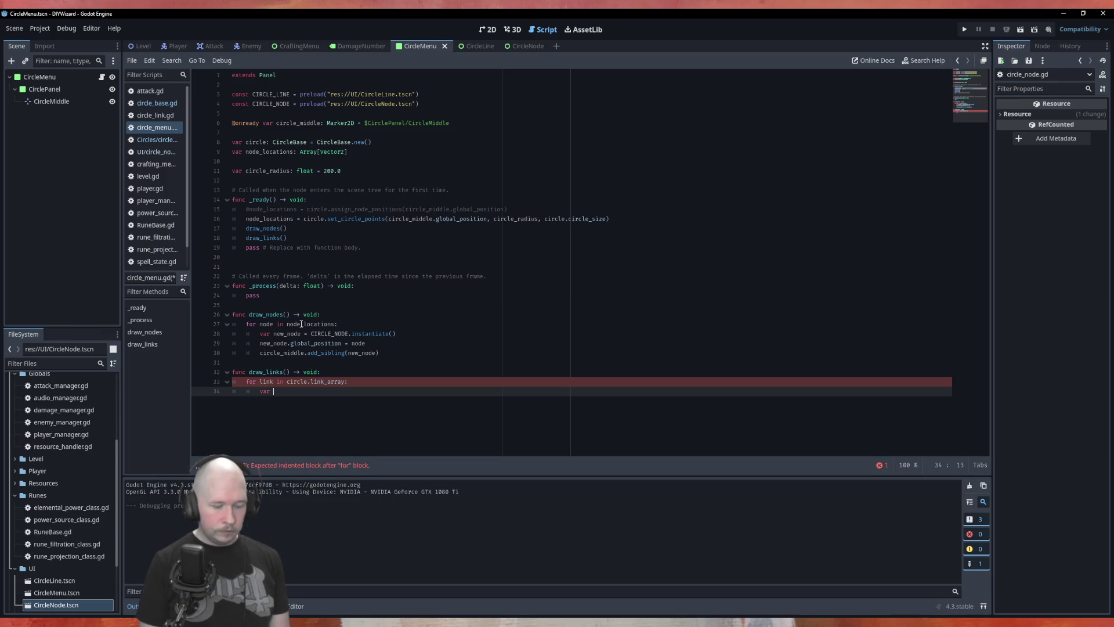
type("from = l")
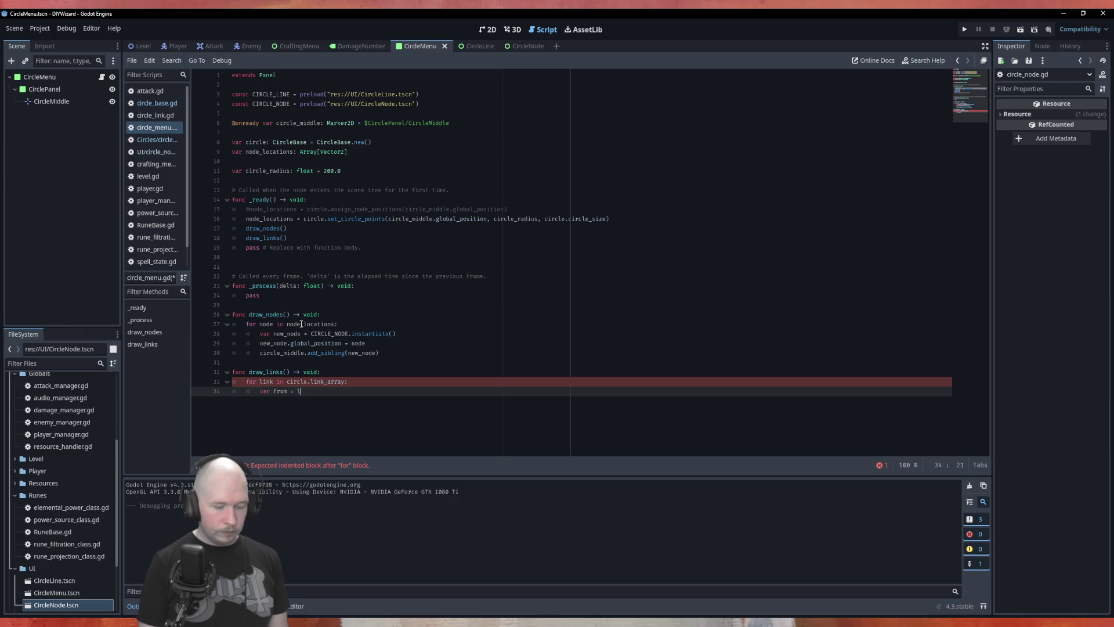
type("ink.from")
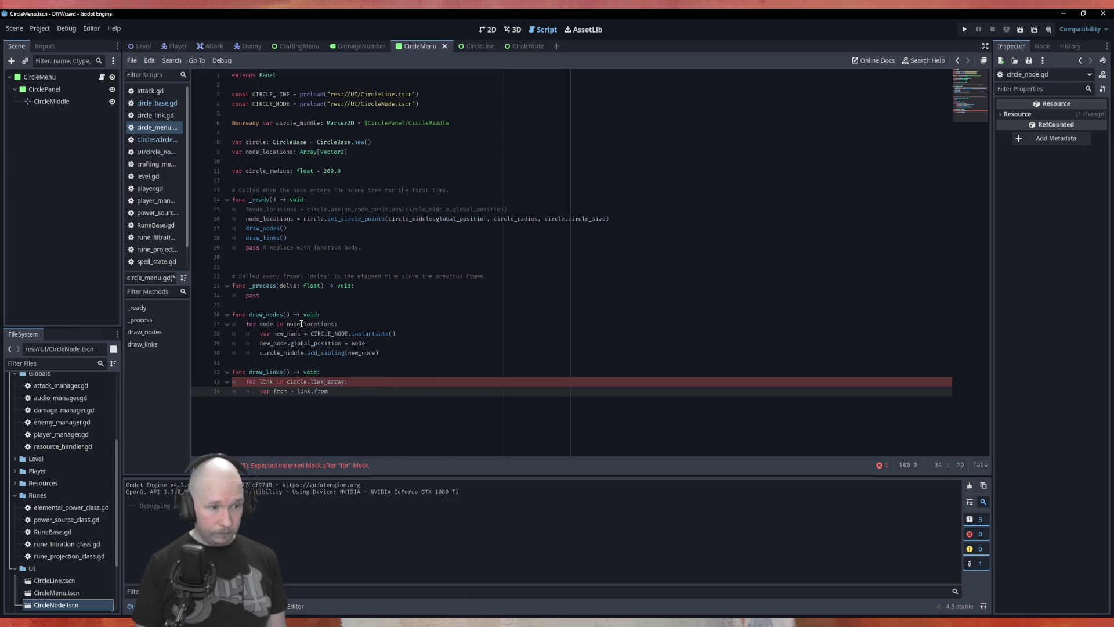
key("Return")
type("var ")
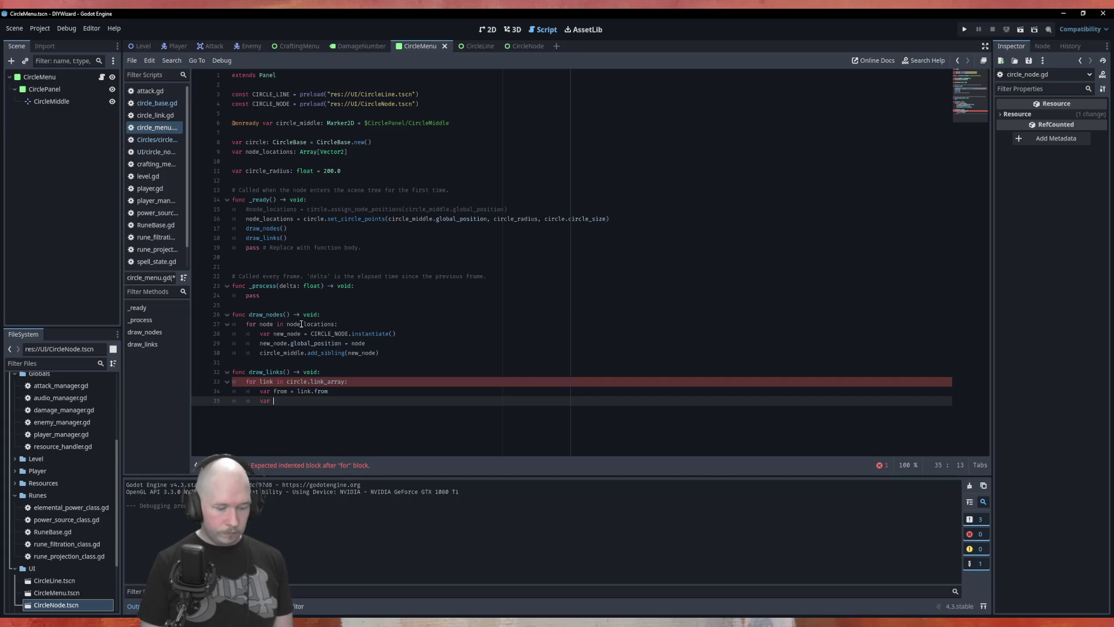
type("to = link.to")
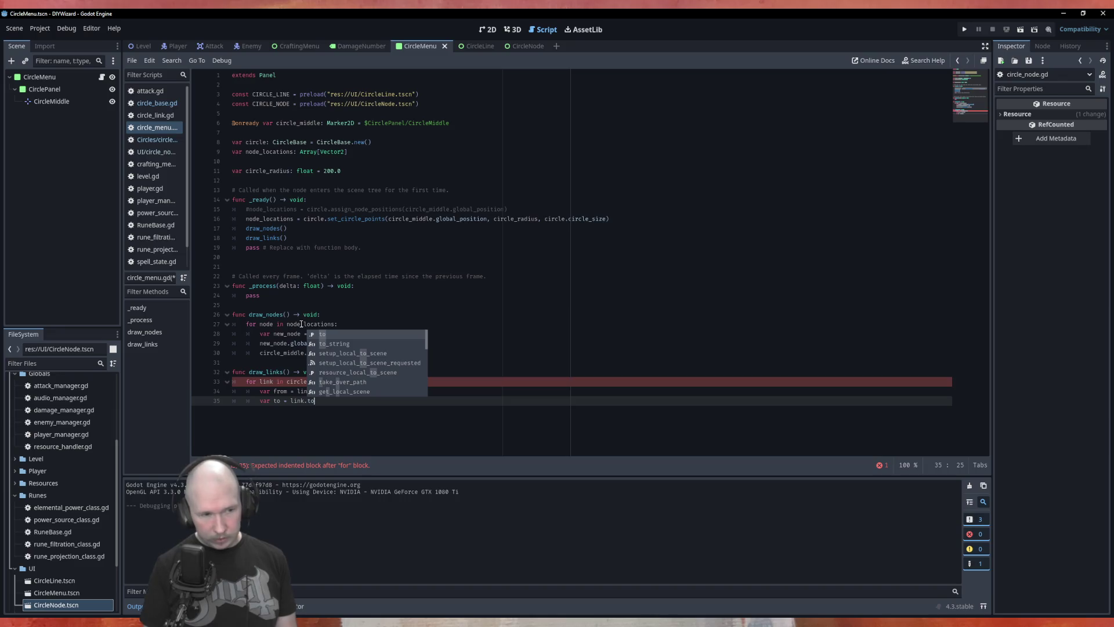
key("Escape")
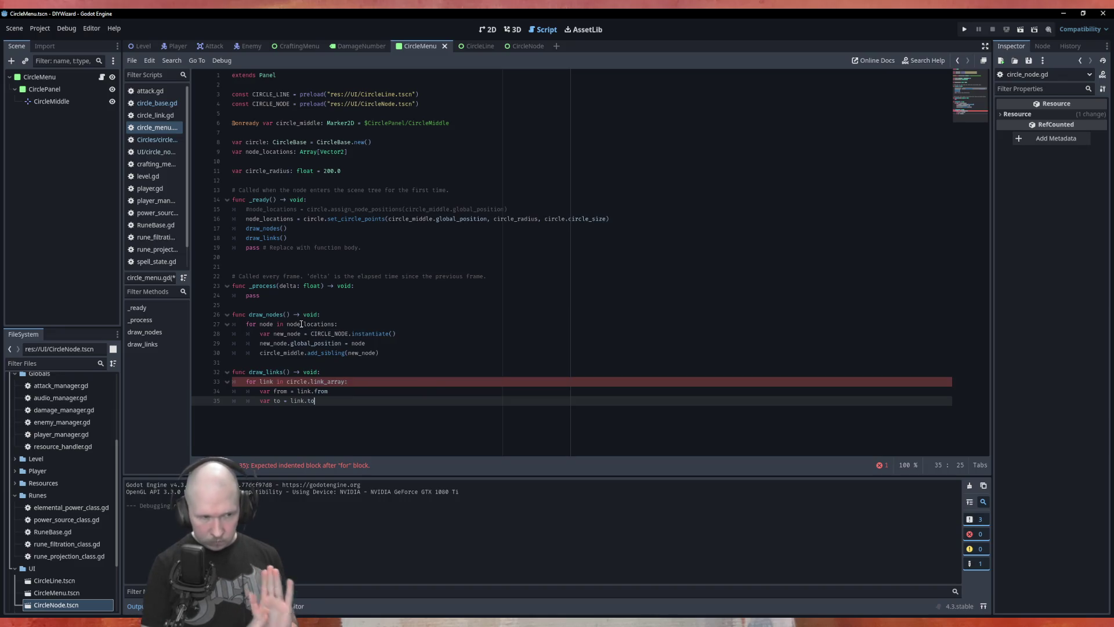
key("Return")
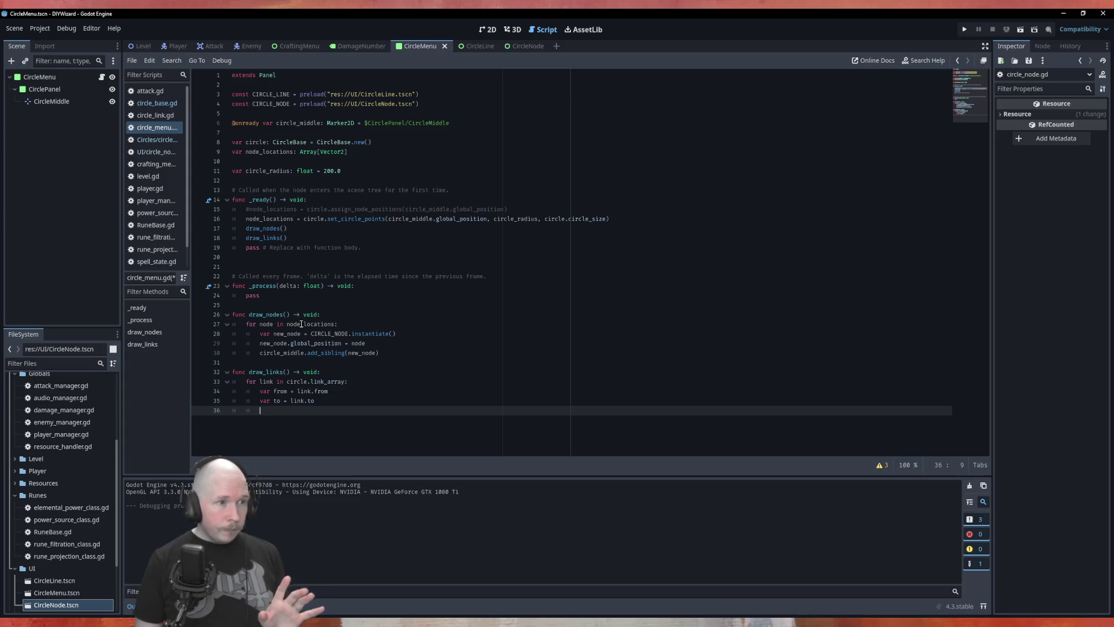
Give both the from and to variables the CircleNode type.
key("Up")
key("Right")
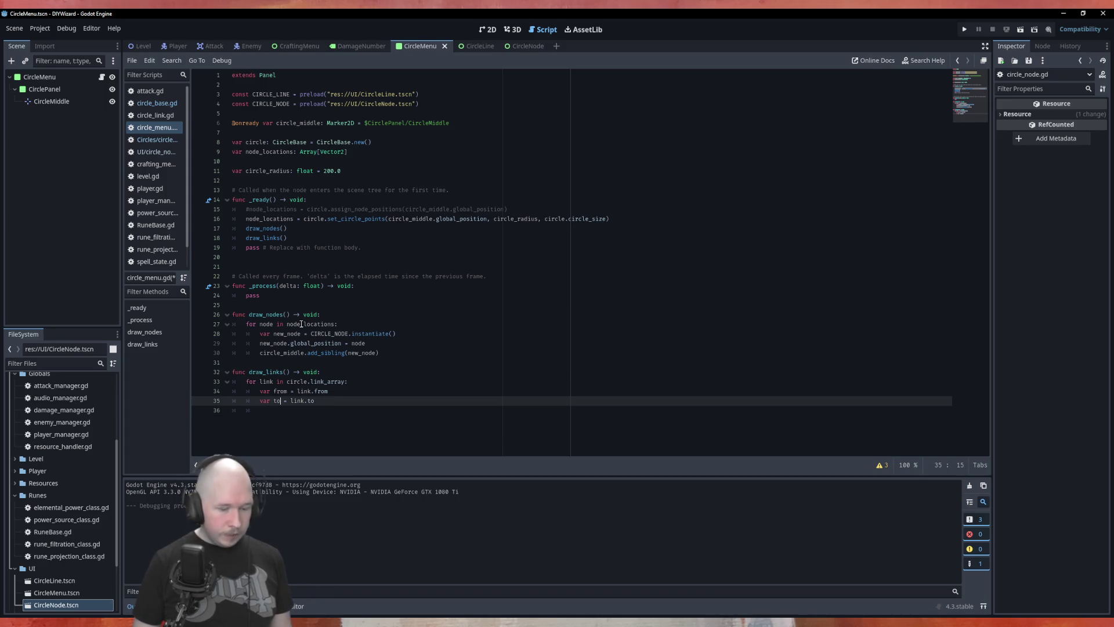
type(": ")
type("Cr")
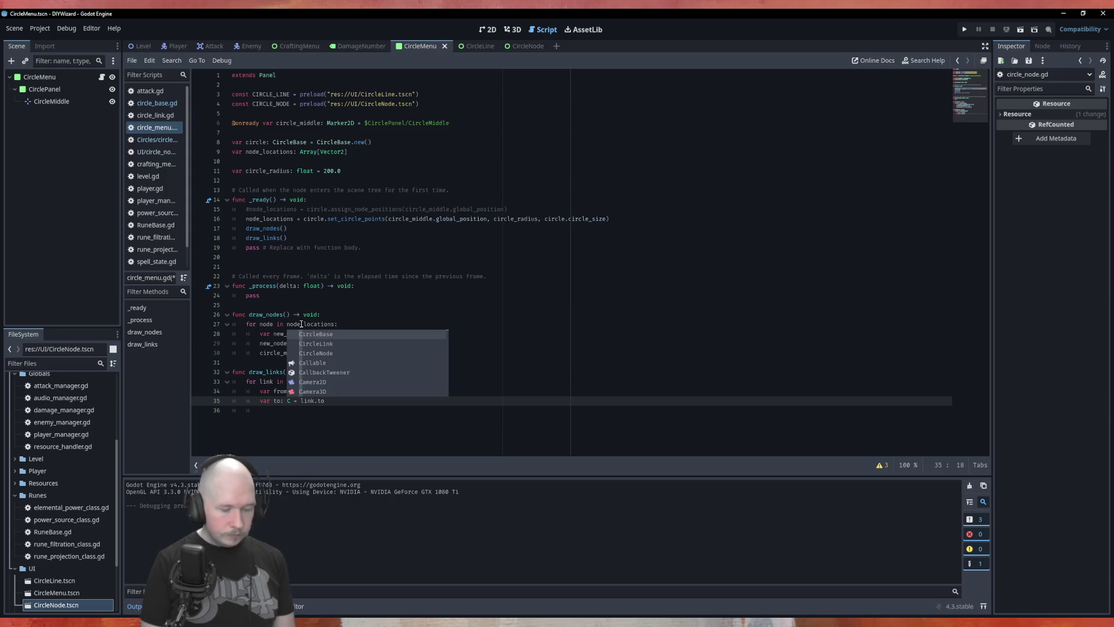
type("icl")
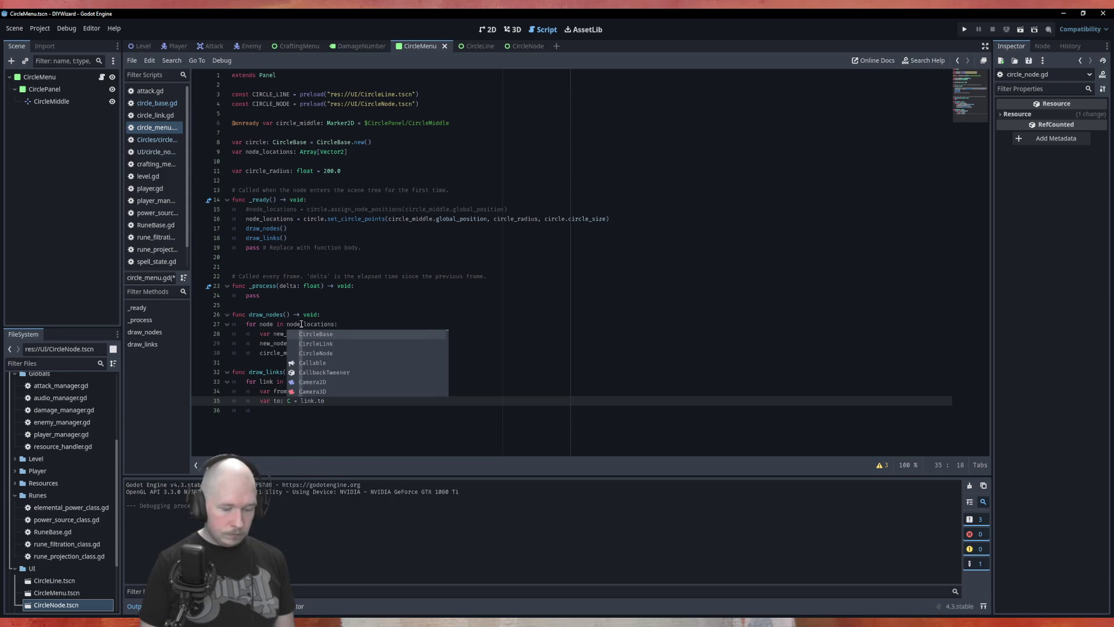
key("Down")
key("Down")
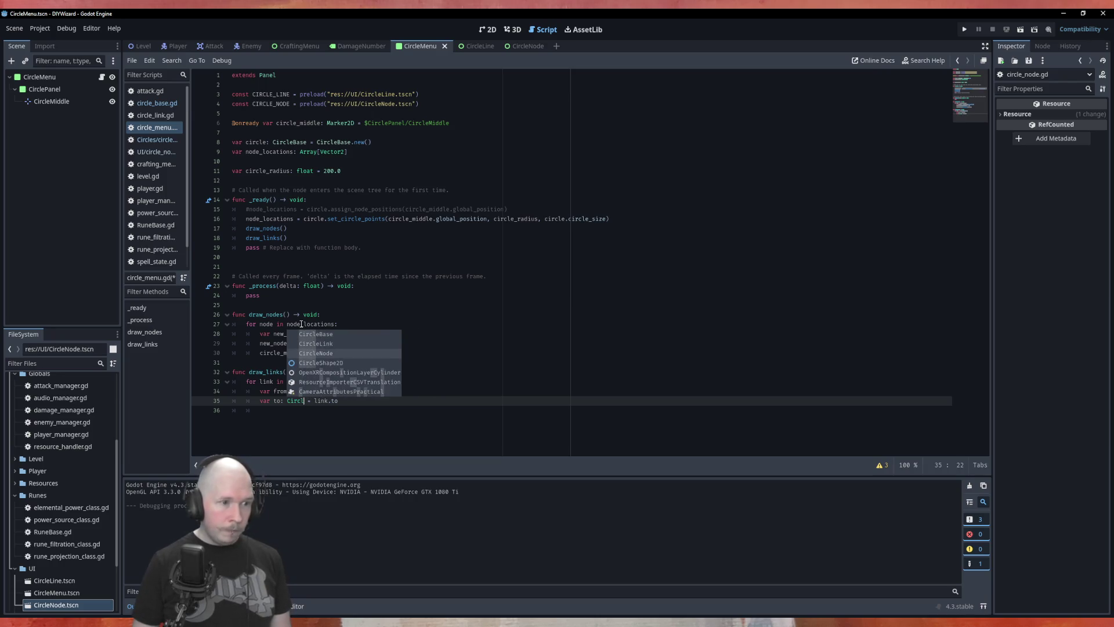
key("Return")
key("Up")
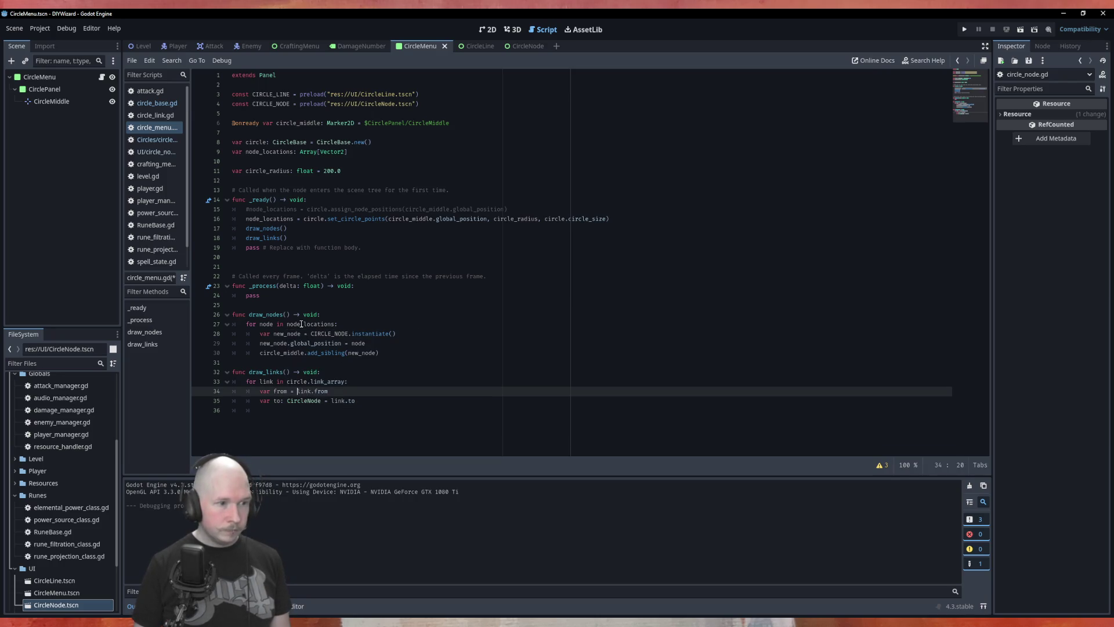
type(": CircleN")
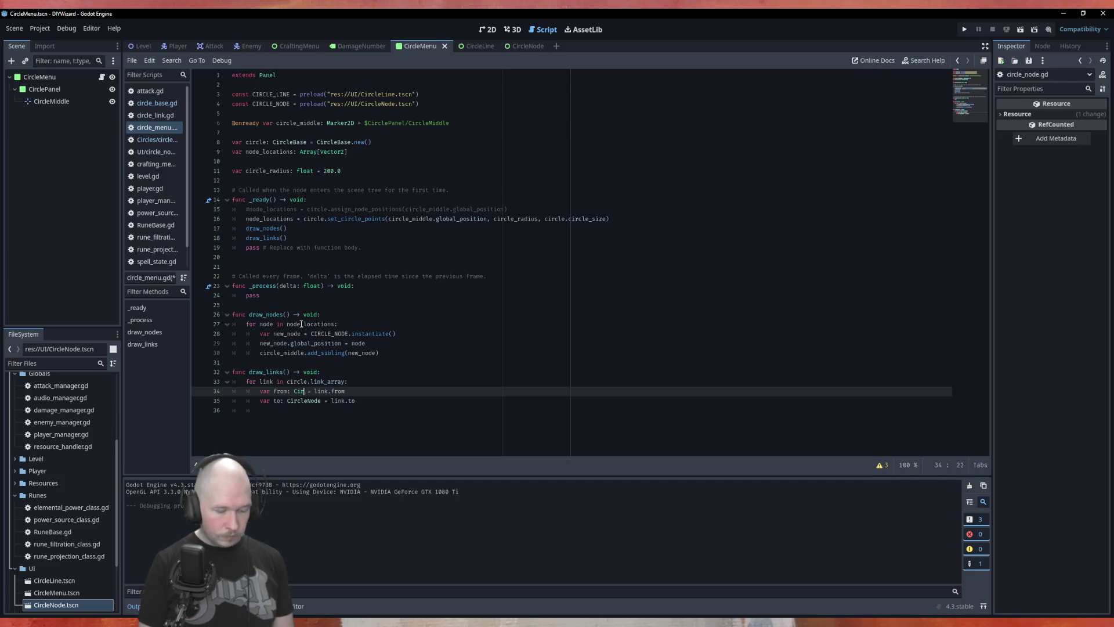
key("Return")
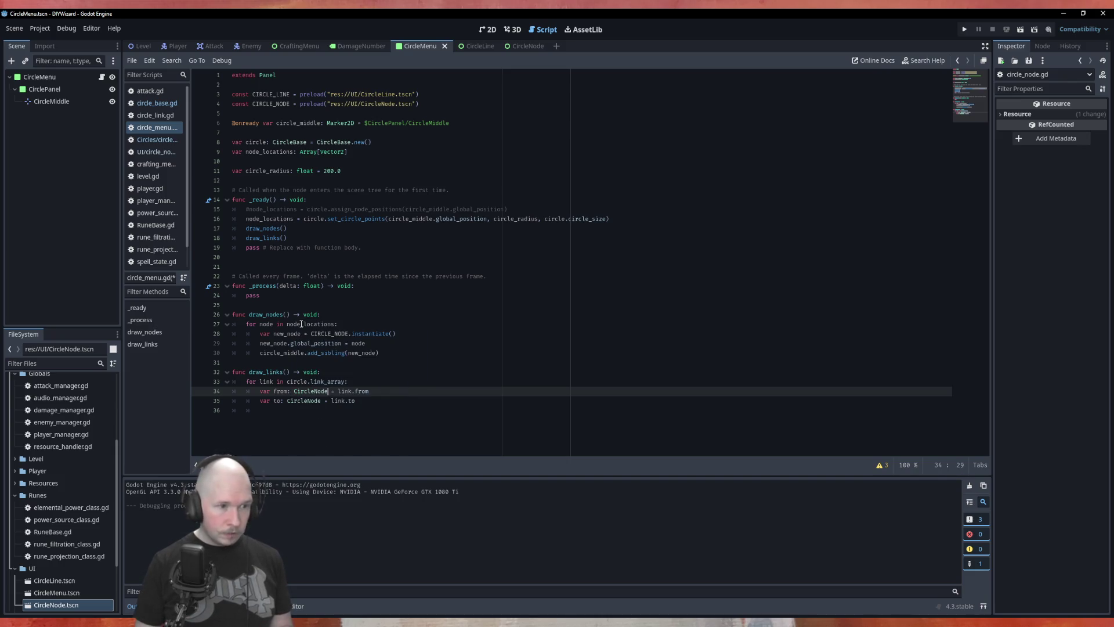
key("Down")
key("Return")
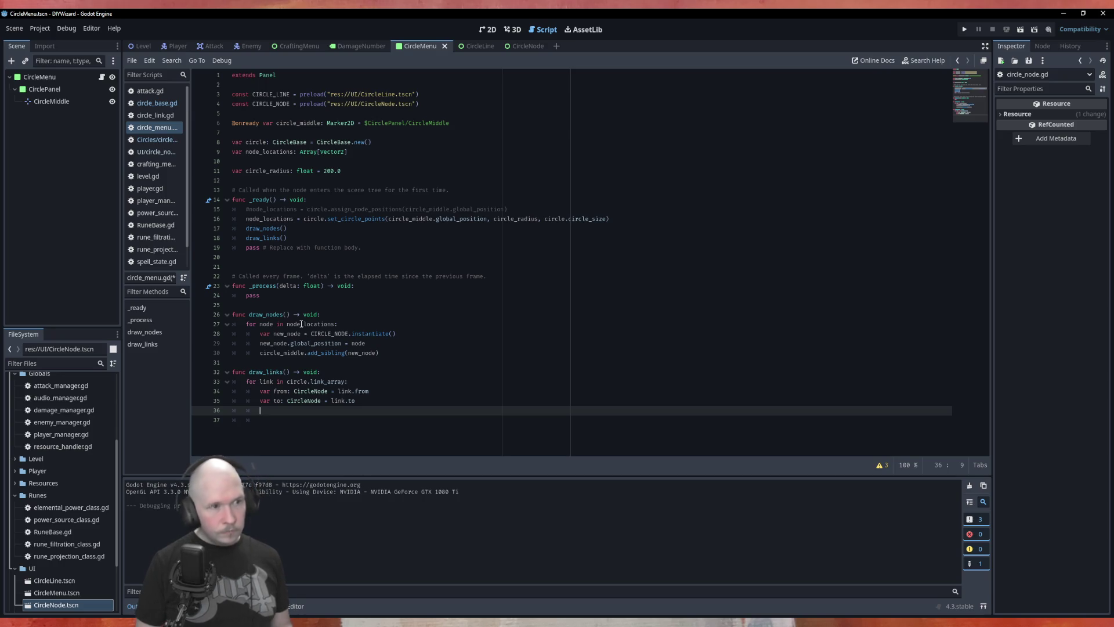
Open the Array class documentation from the Array type on line 9.
left_click(309, 153)
left_click(310, 154, "ctrl")
scroll(567, 219, "down", 10)
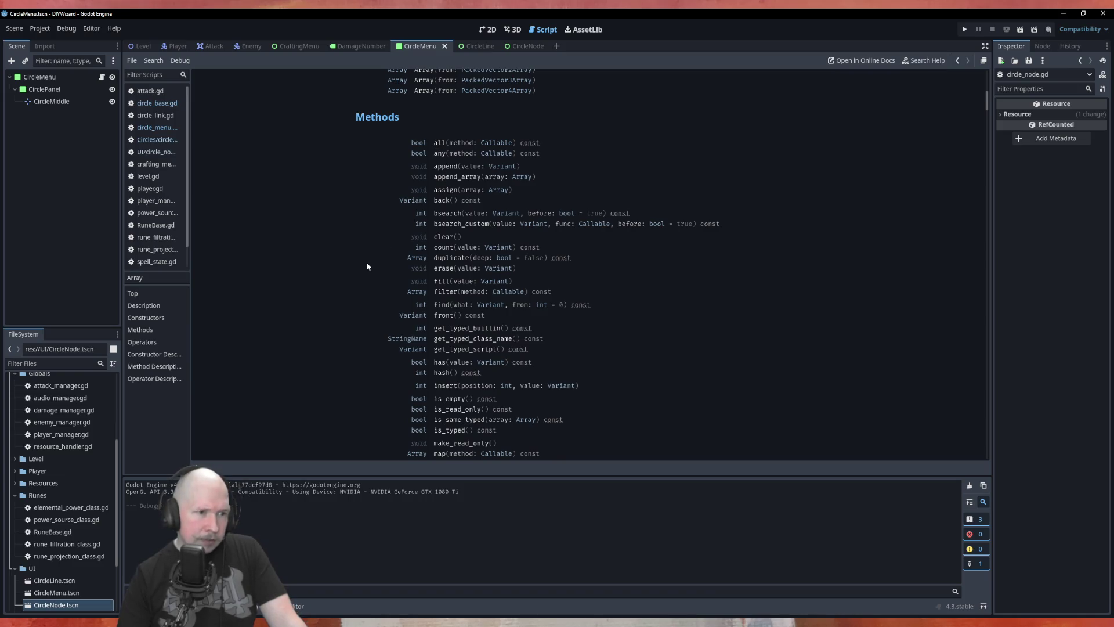
Read the Array find() method description, then return to circle_menu.gd.
left_click(446, 306)
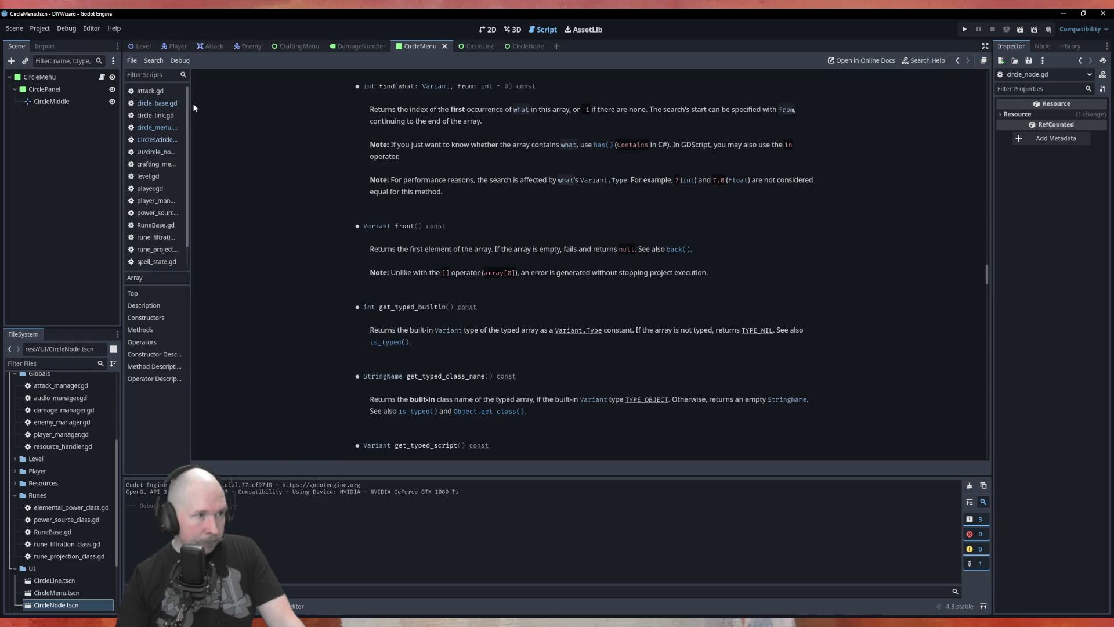
left_click(155, 127)
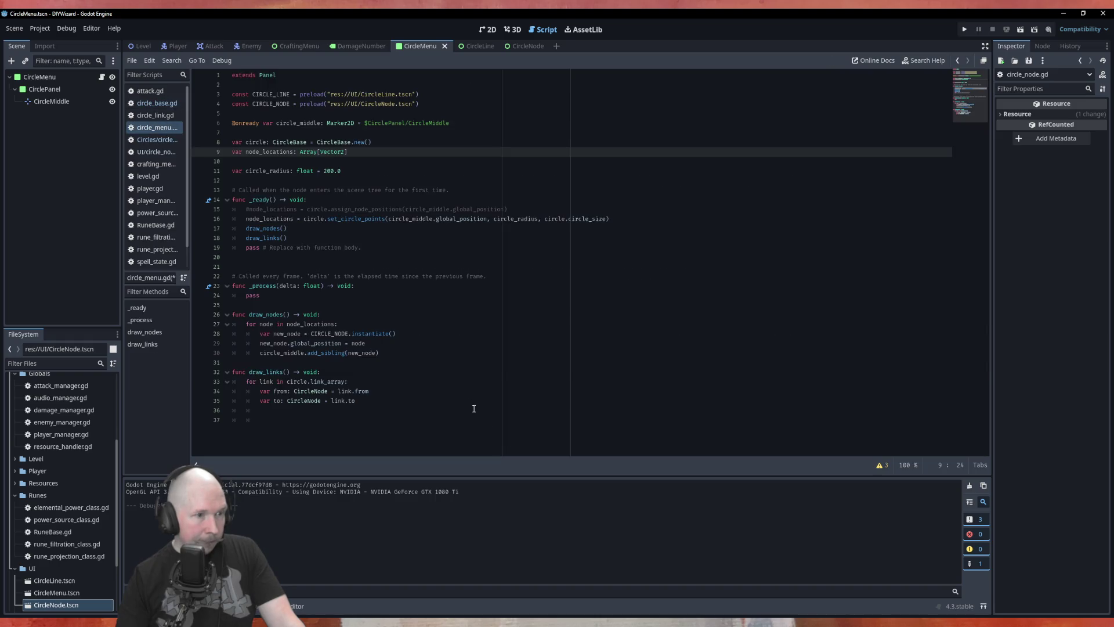
Write var index: int = circle.node_array.find(from) on line 36 and duplicate the line.
left_click(382, 412)
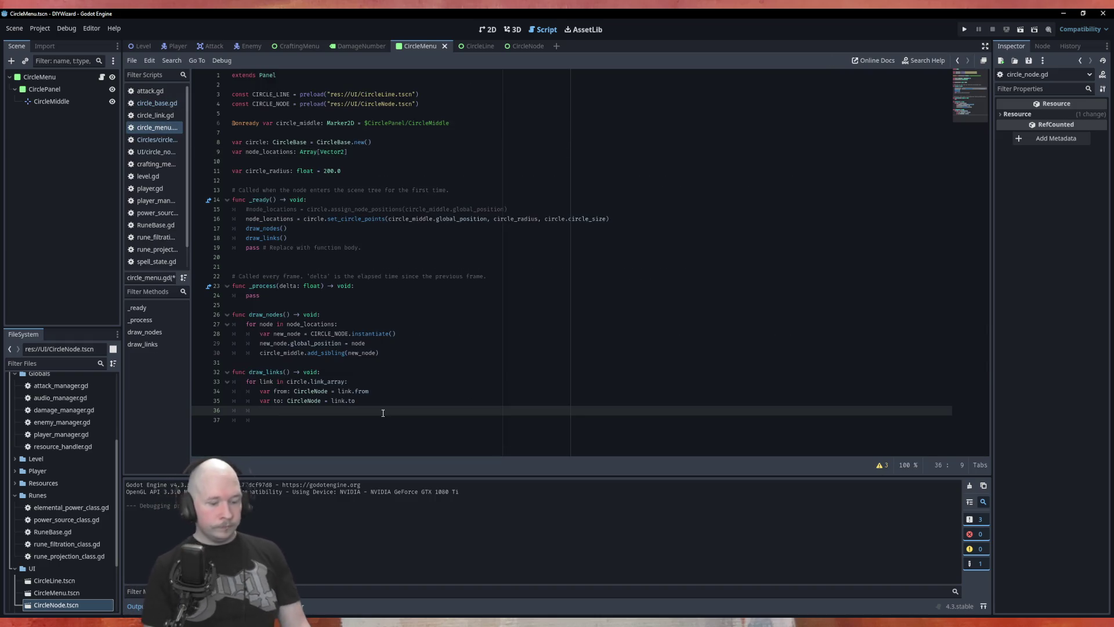
type("var ")
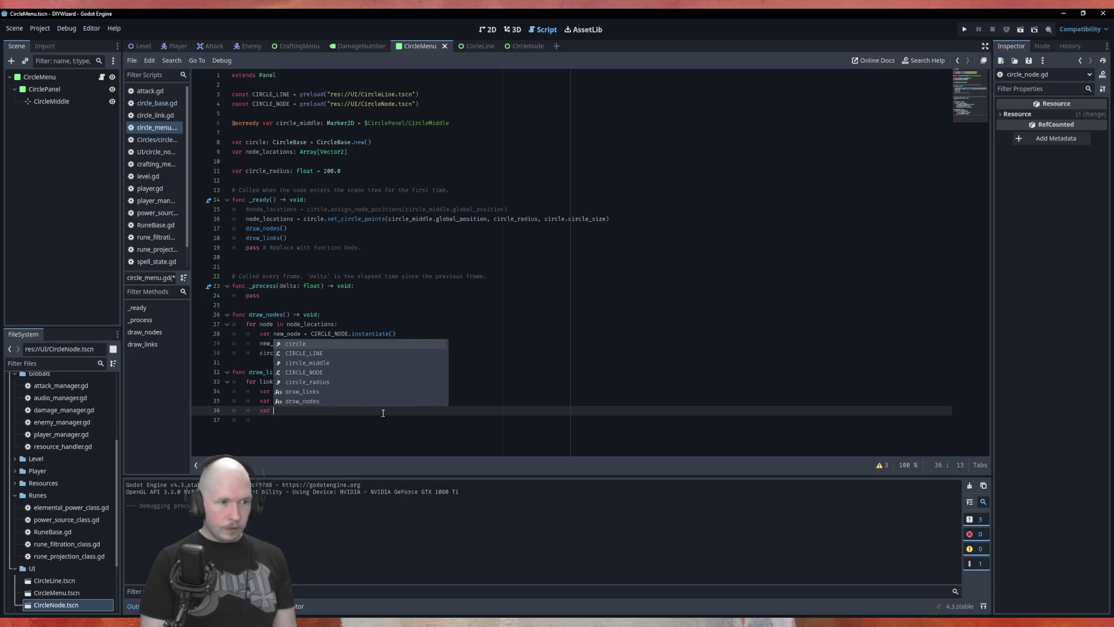
type("inde")
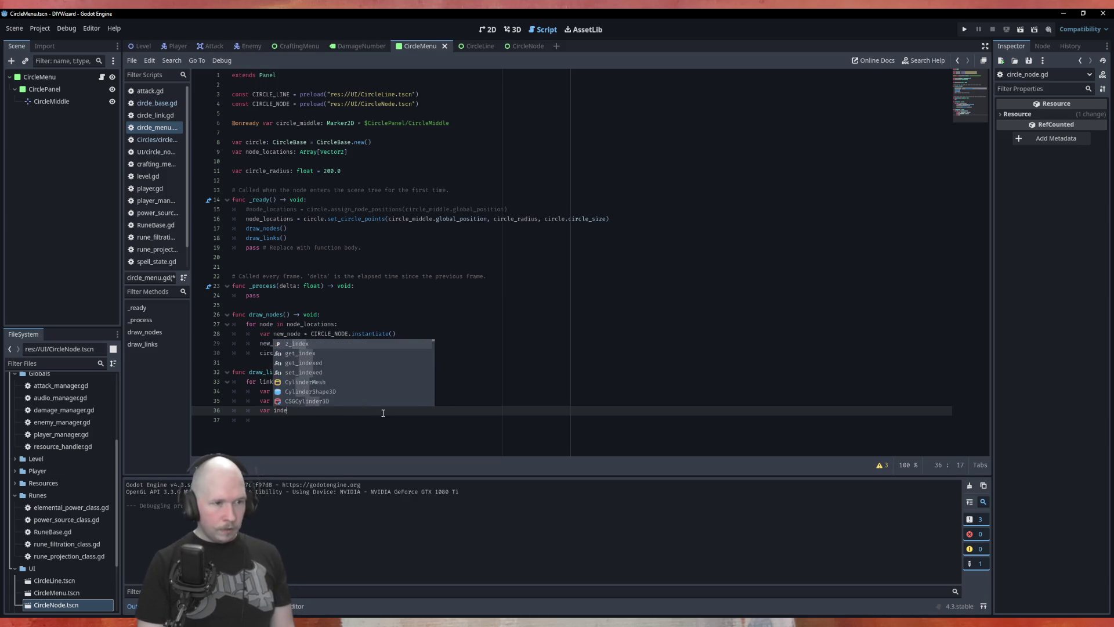
type("x:int =")
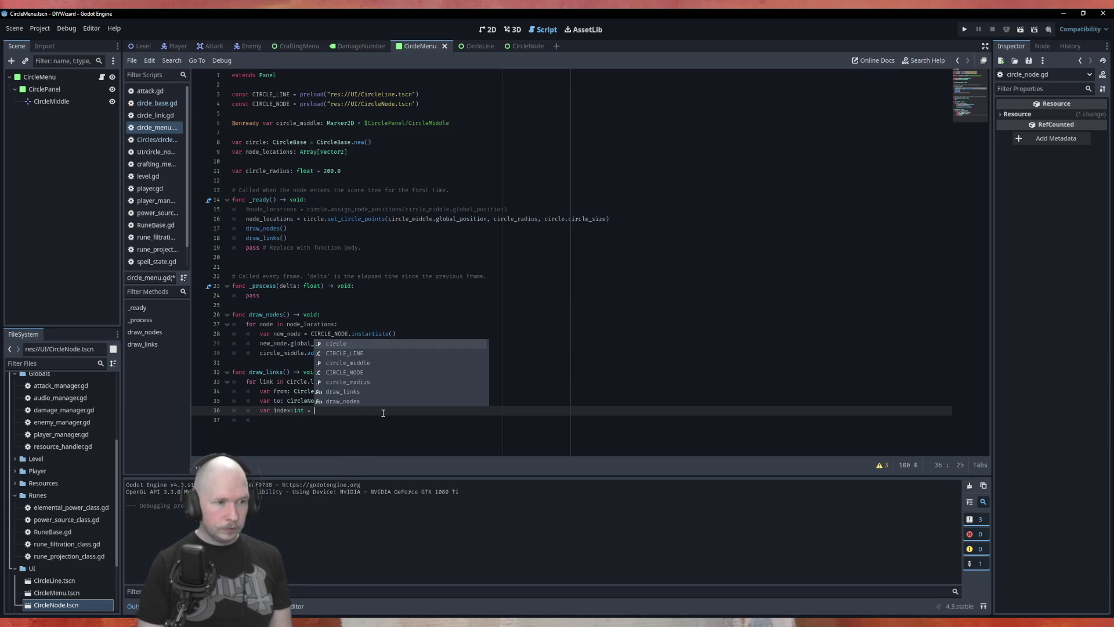
key("Left")
key("Left")
key("Left")
key("ctrl+space")
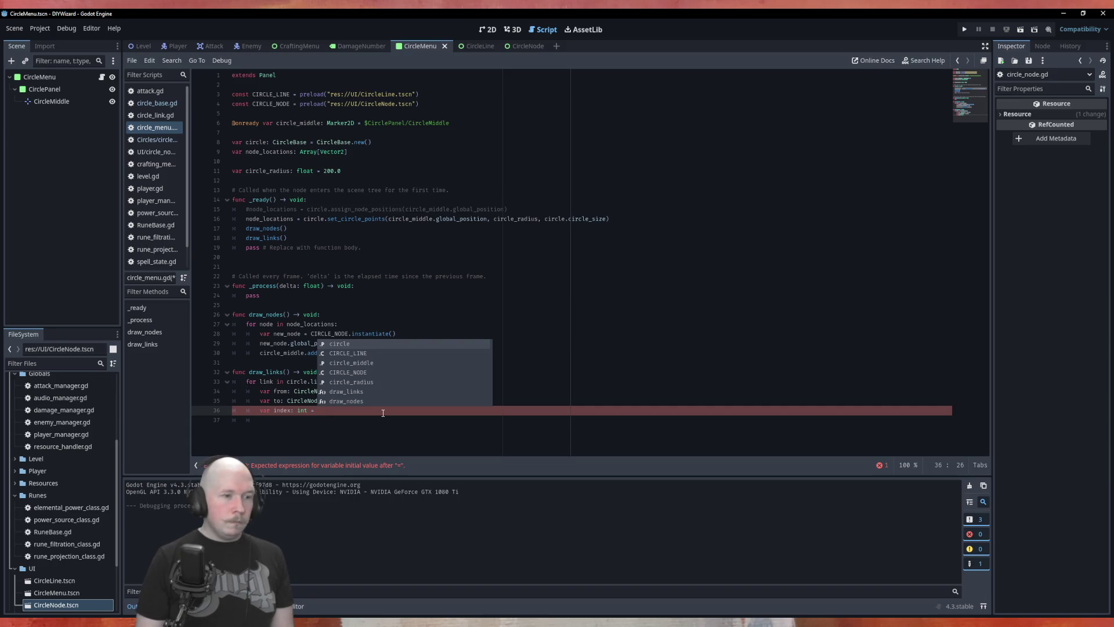
type("circle.lin")
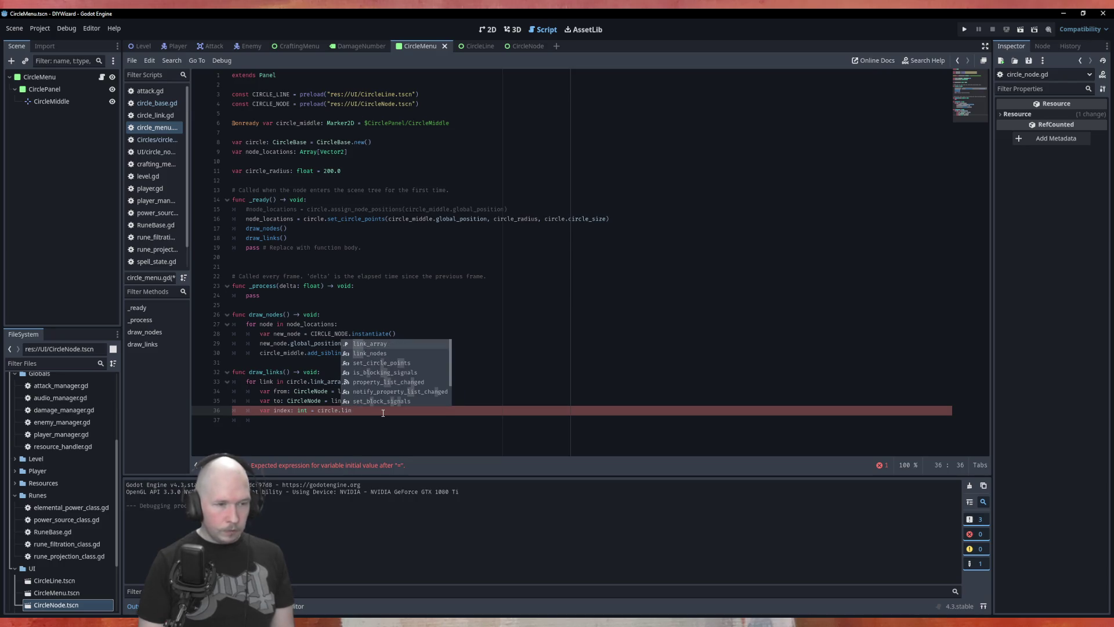
key("BackSpace")
key("BackSpace")
key("BackSpace")
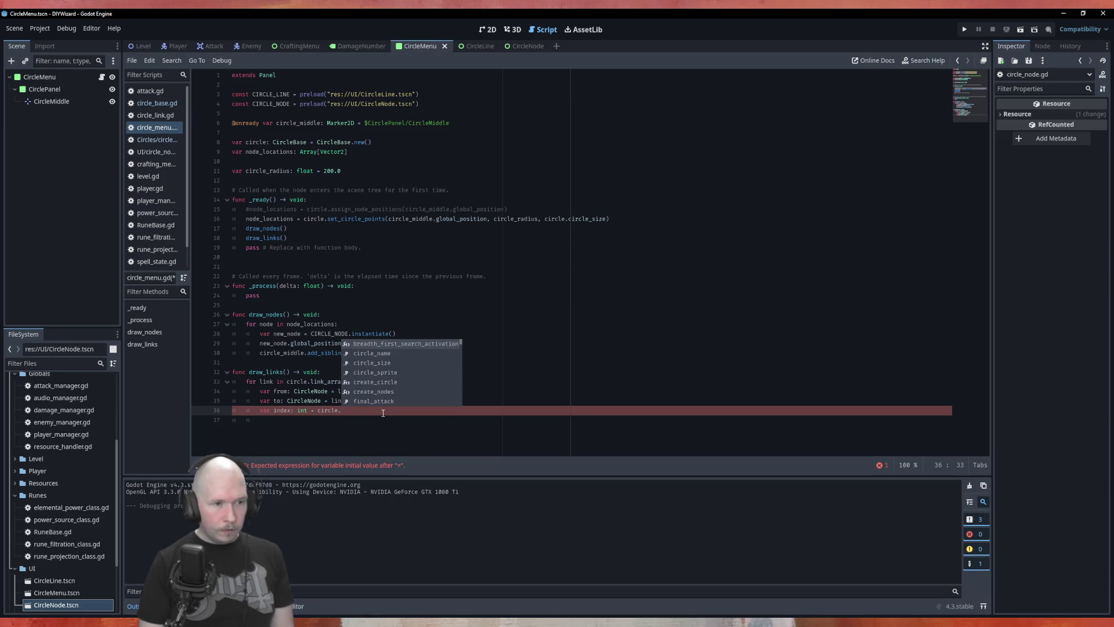
key("BackSpace")
key("BackSpace")
key("BackSpace")
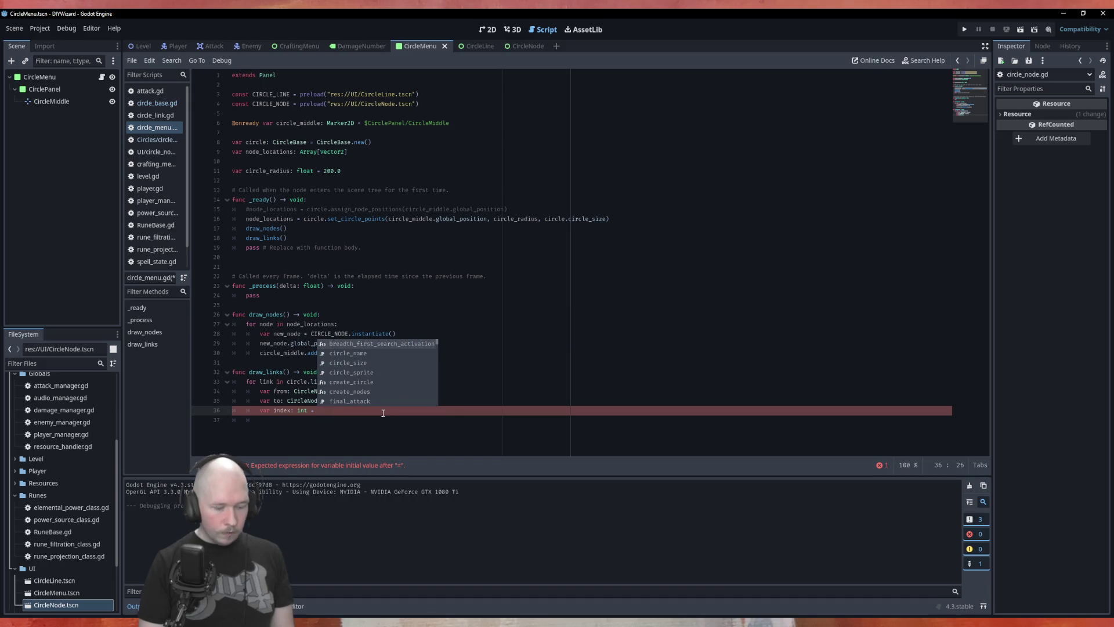
type("circle.")
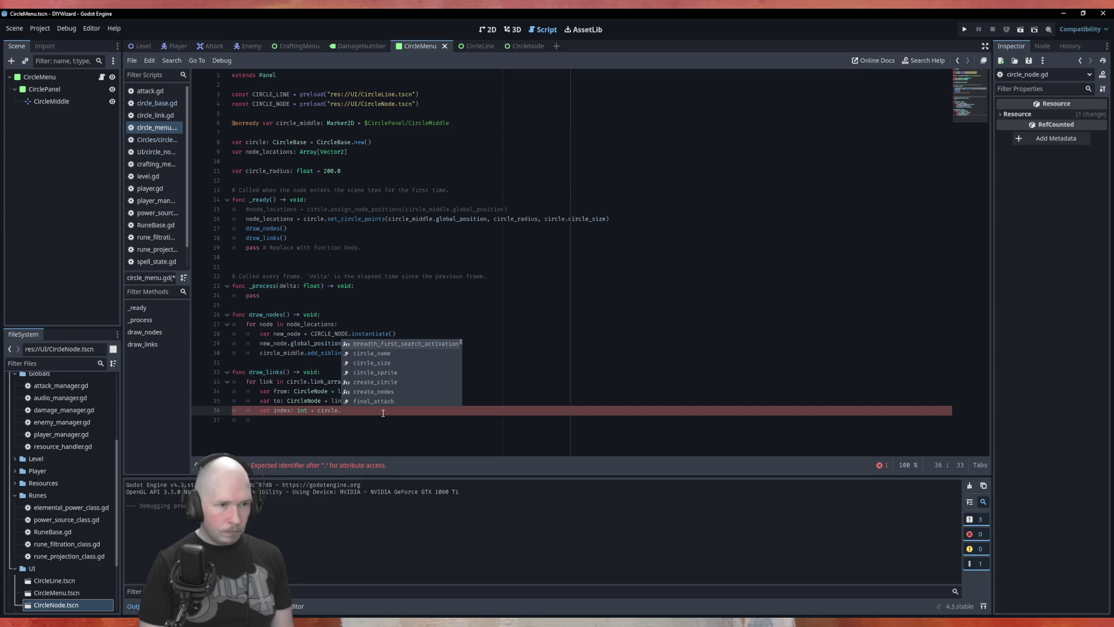
type("node_array")
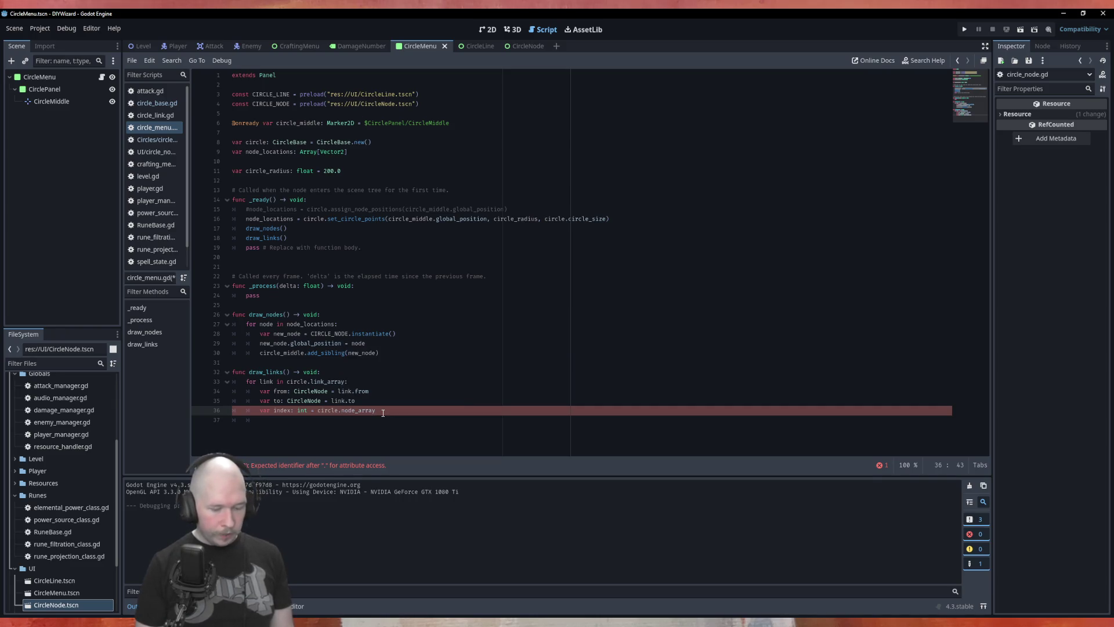
type(".fin")
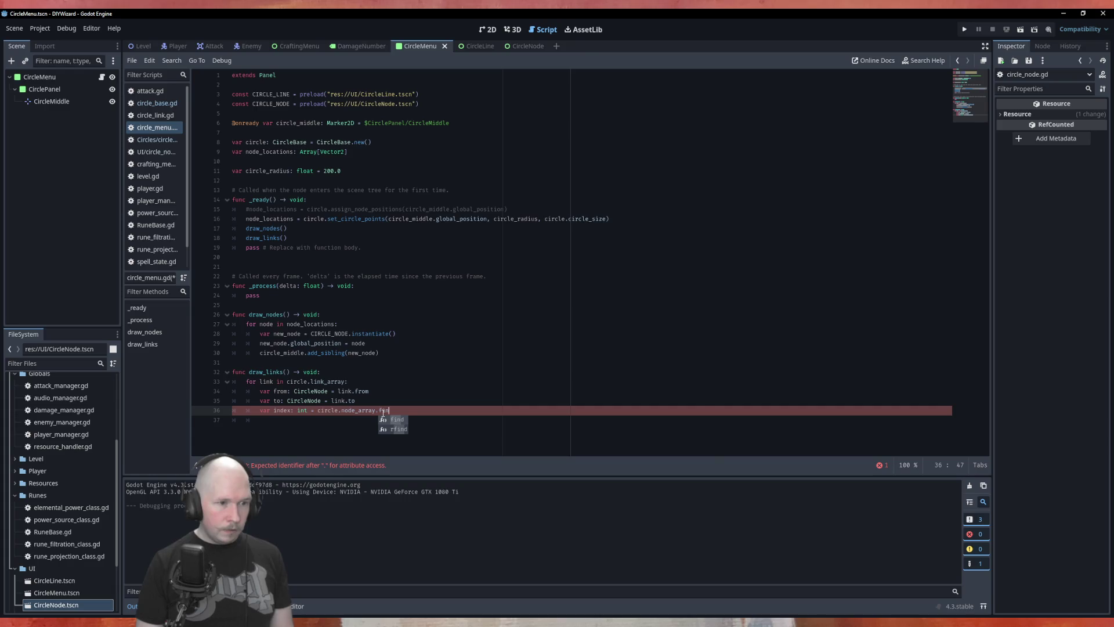
key("Return")
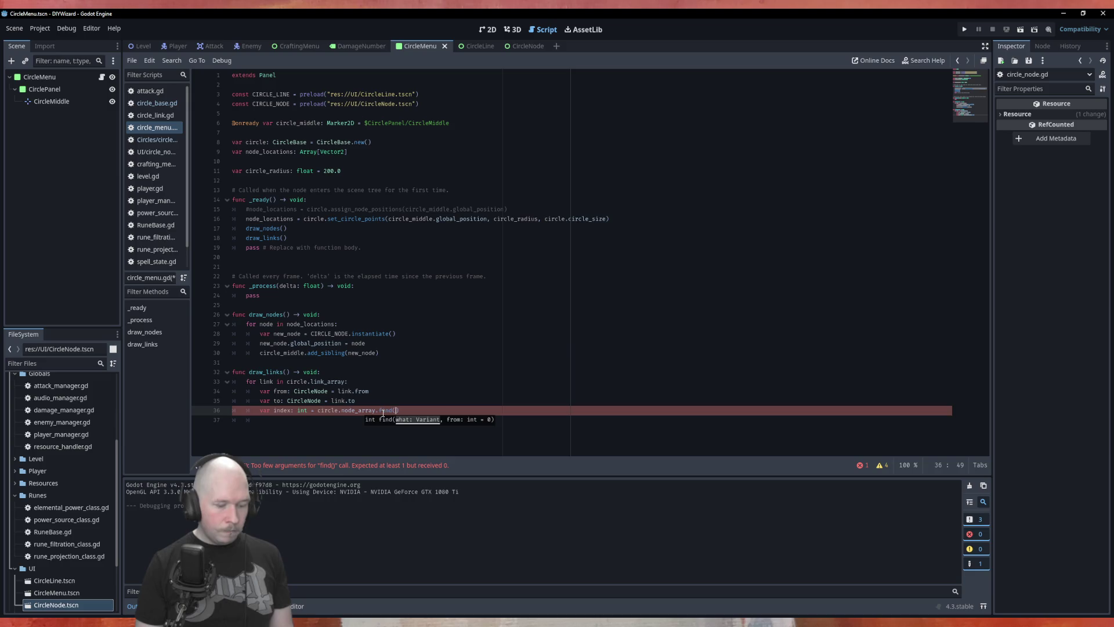
type("f")
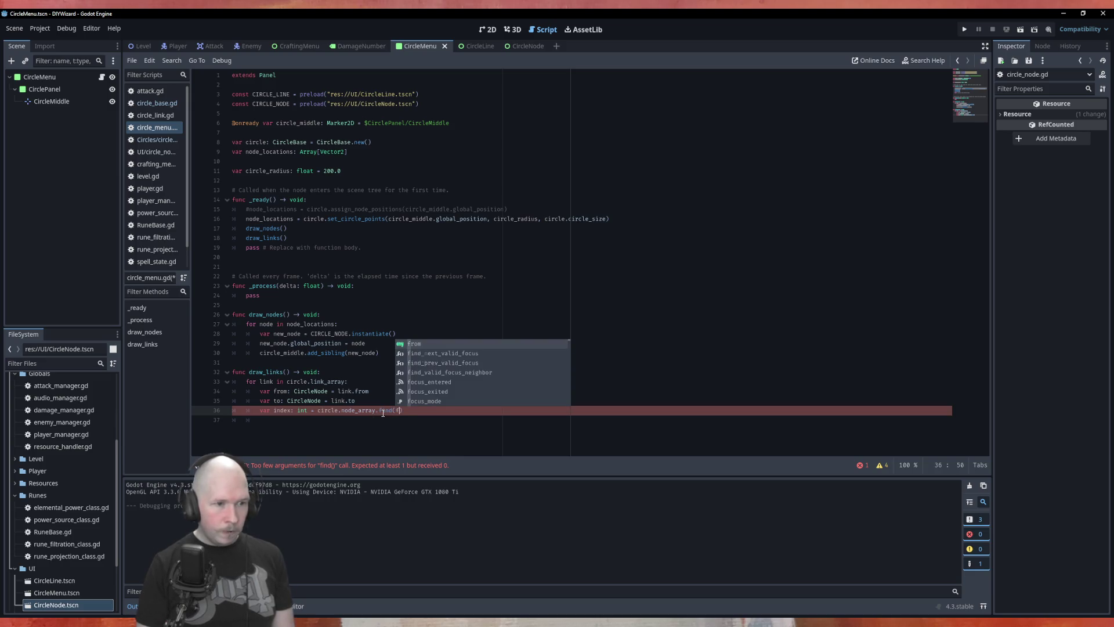
type("rom")
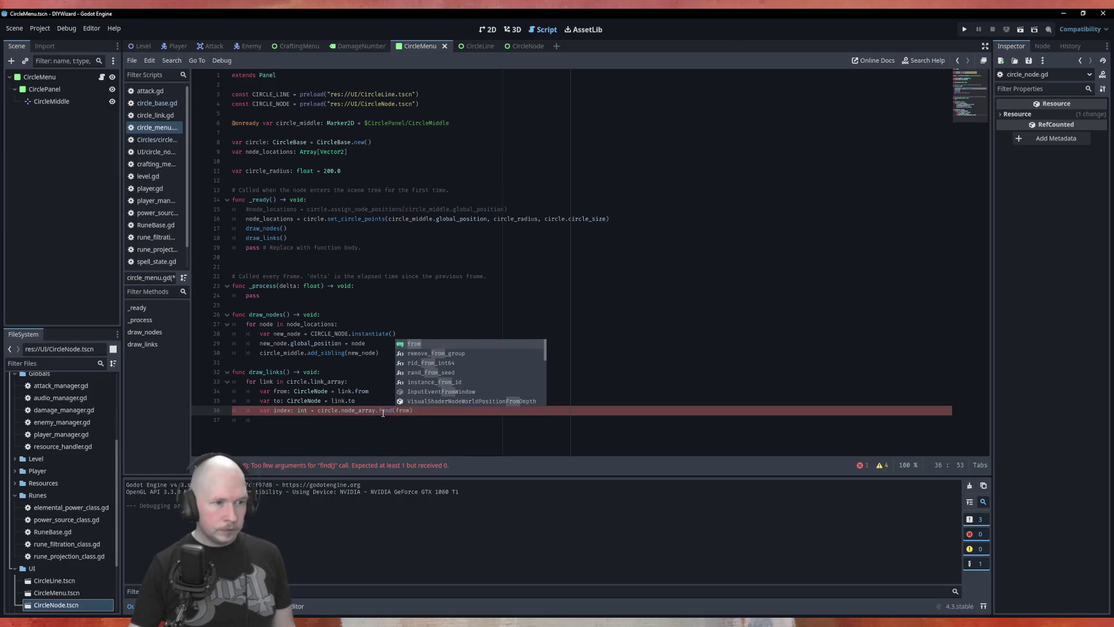
left_click(272, 412)
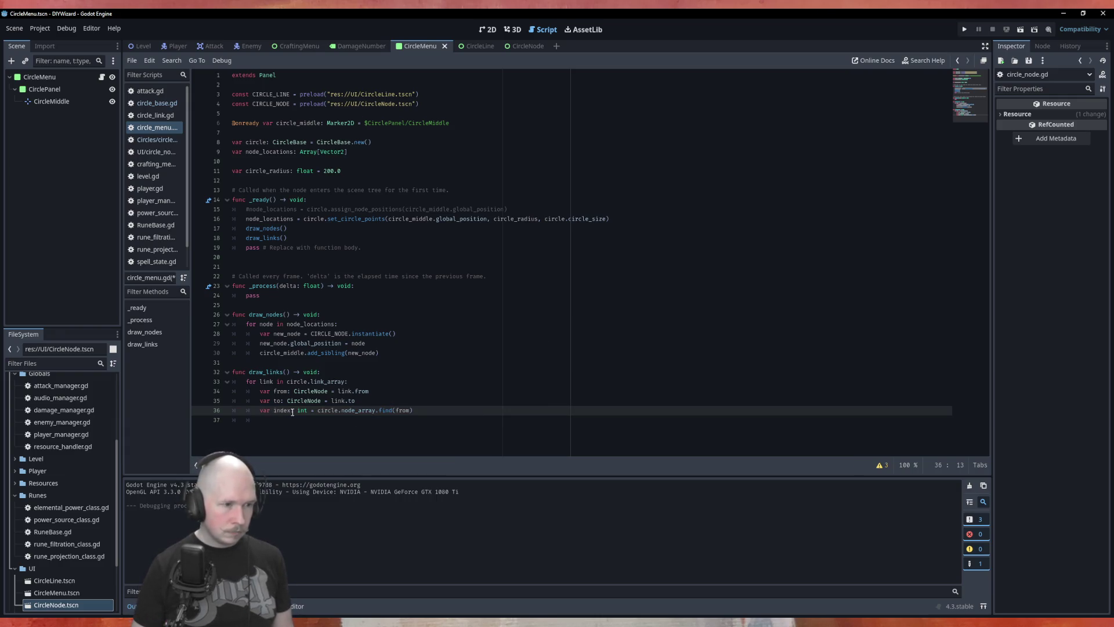
key("ctrl+shift+d")
Rename the variables to from_index and to_index, with the second find() taking to.
type("var to_")
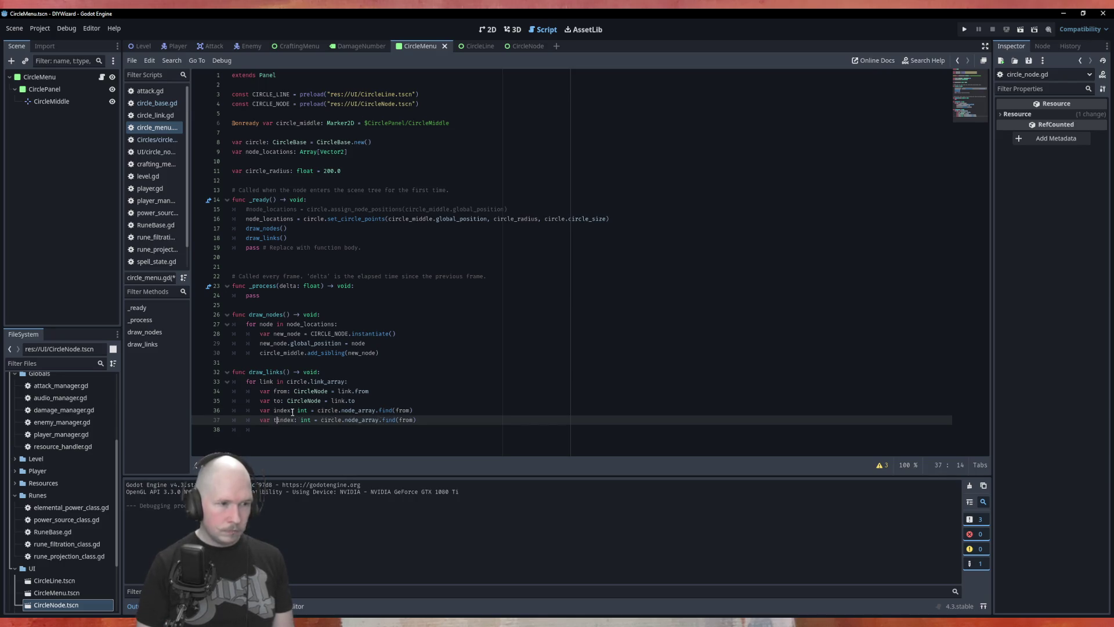
key("Up")
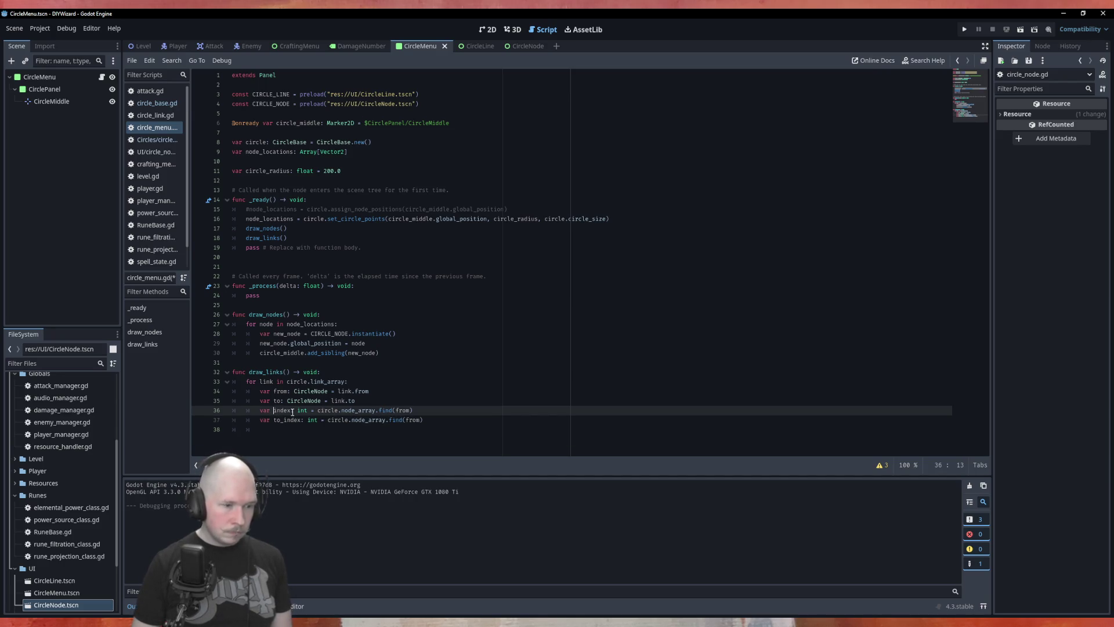
type("from_")
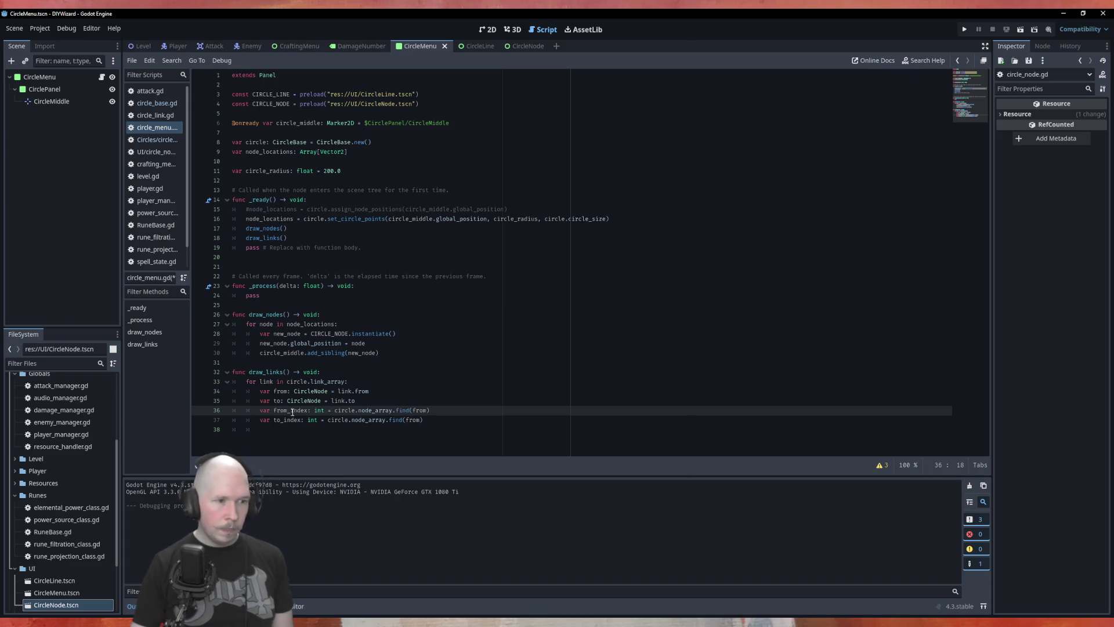
double_click(413, 421)
type("to")
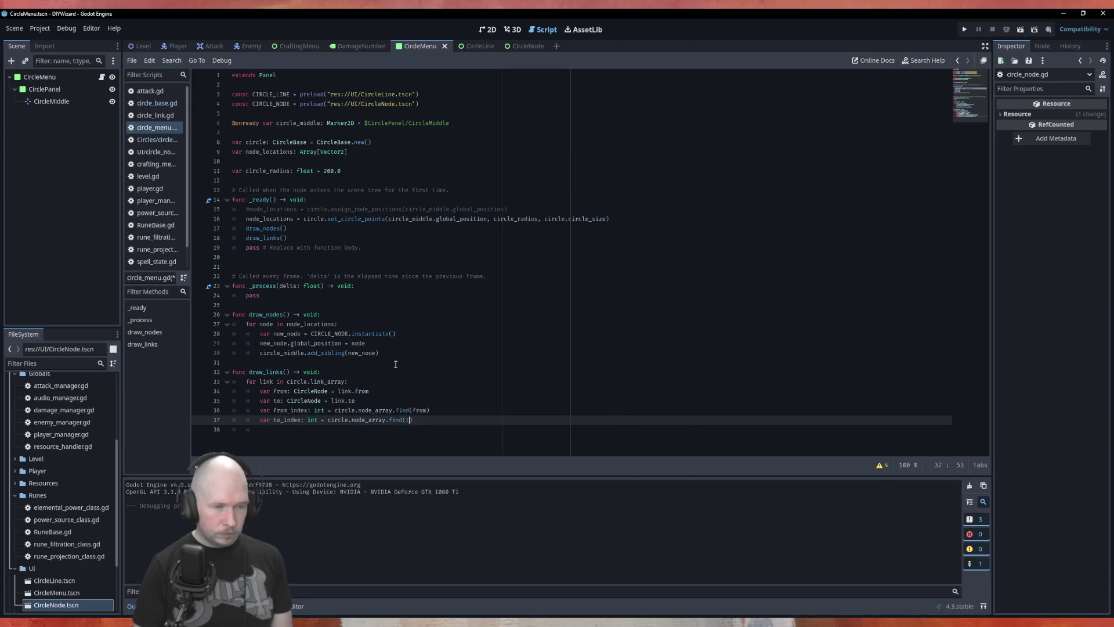
Reopen the Array documentation page.
left_click(374, 380)
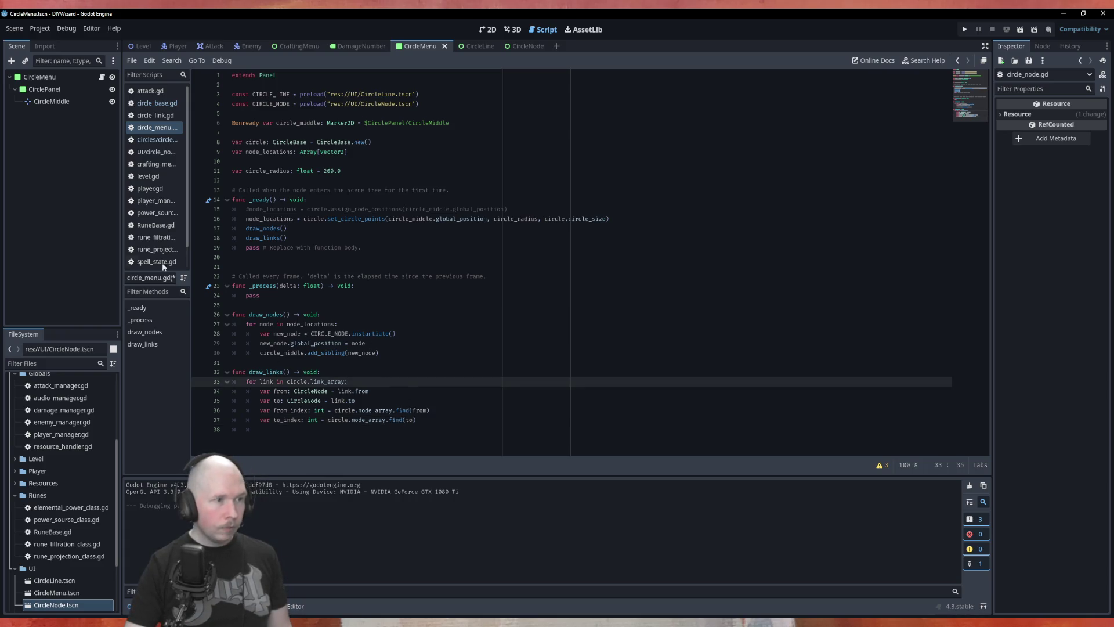
scroll(155, 232, "down", 2)
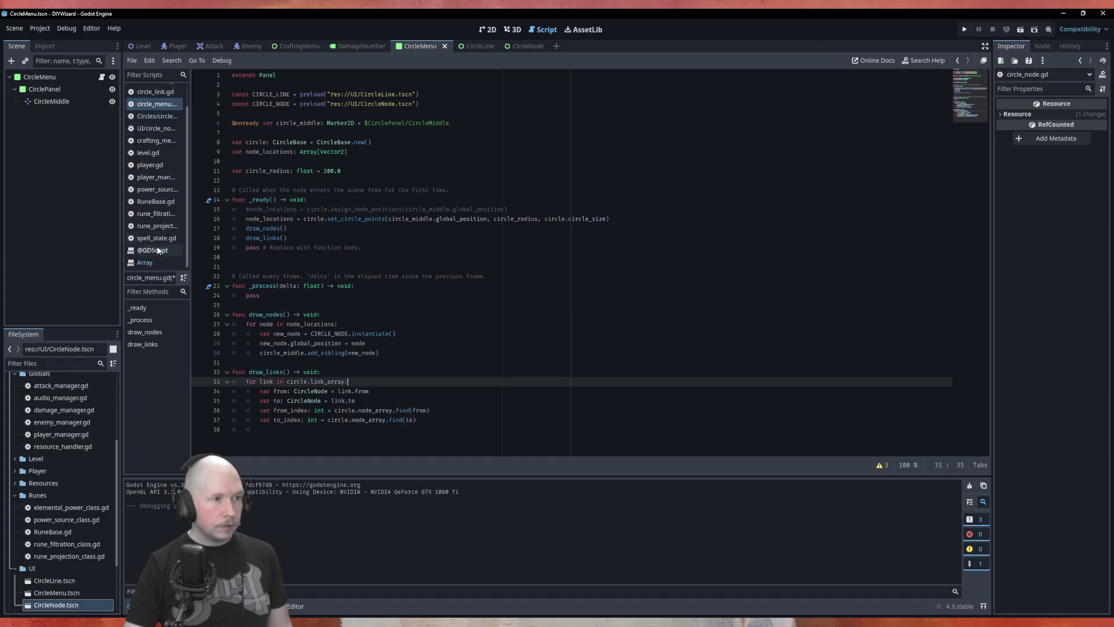
left_click(155, 262)
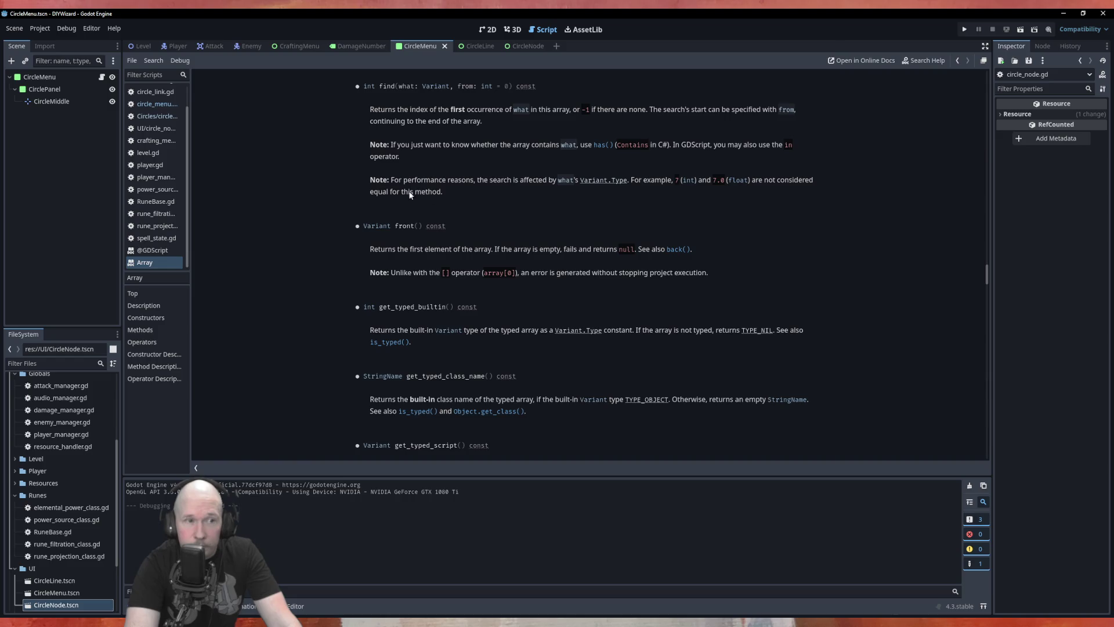
left_click(155, 104)
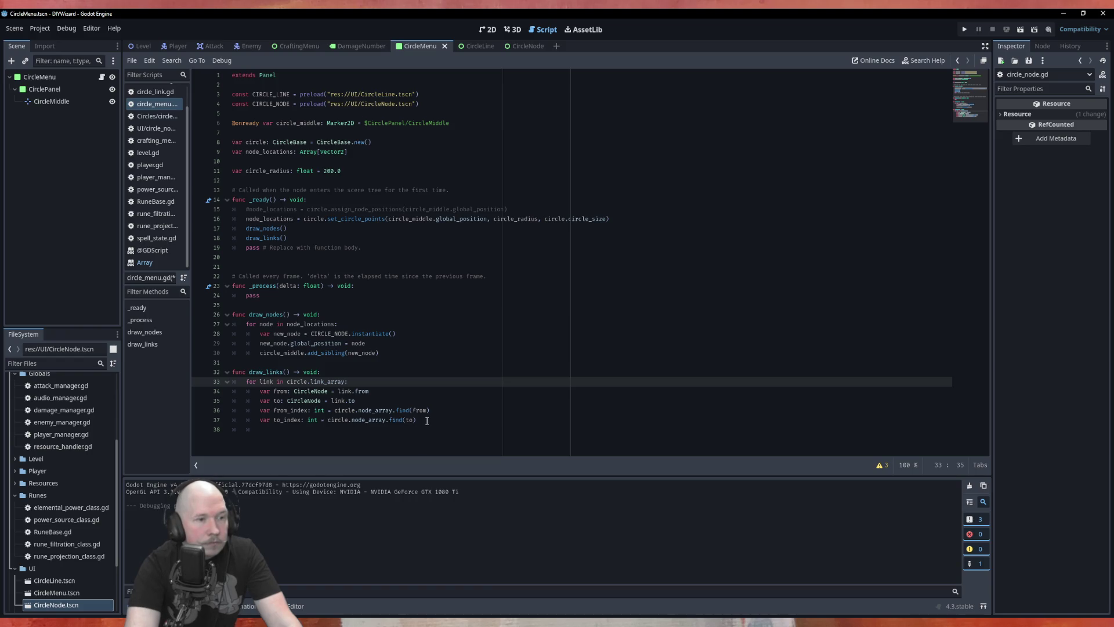
Start a new indented line after the to_index assignment on line 37.
left_click(426, 420)
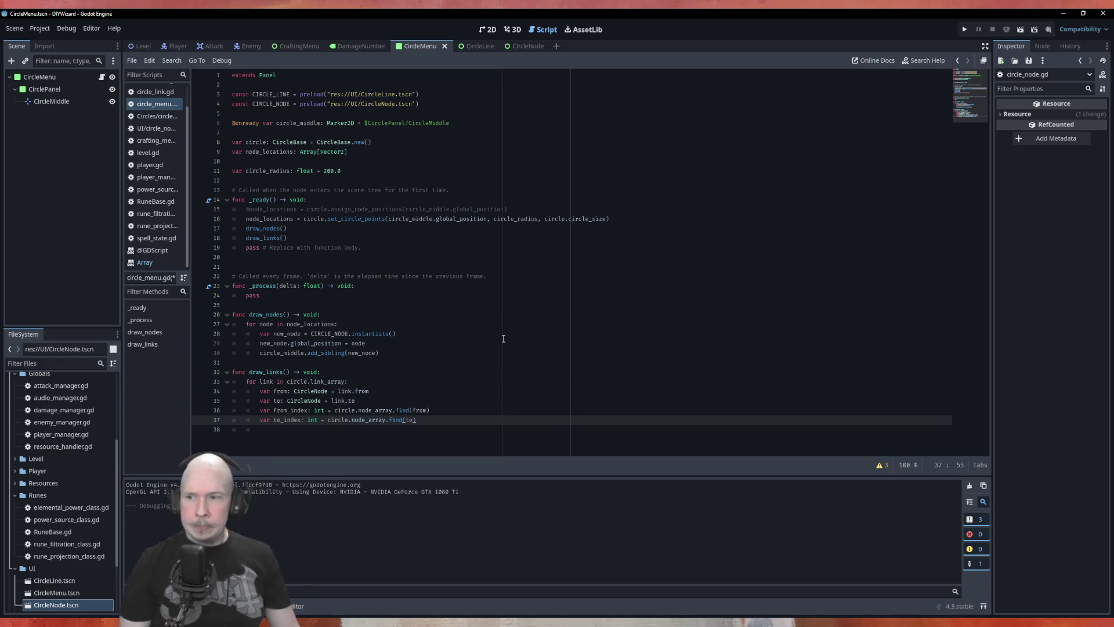
key("Return")
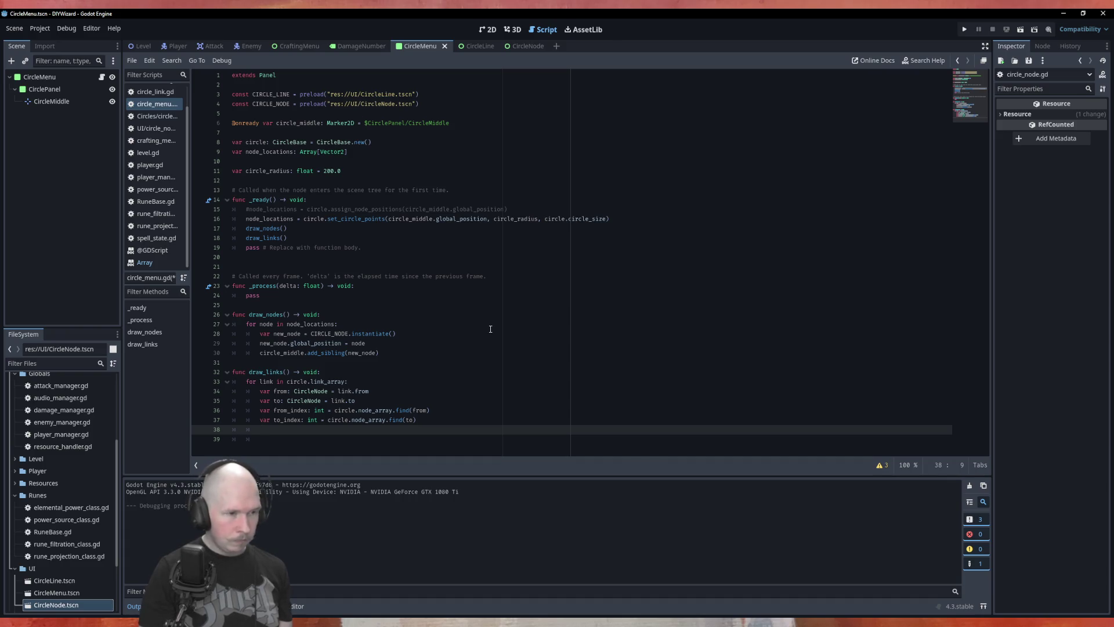
Add var new_link = CIRCLE_LINE.instantiate() followed by a fresh line.
type("var new")
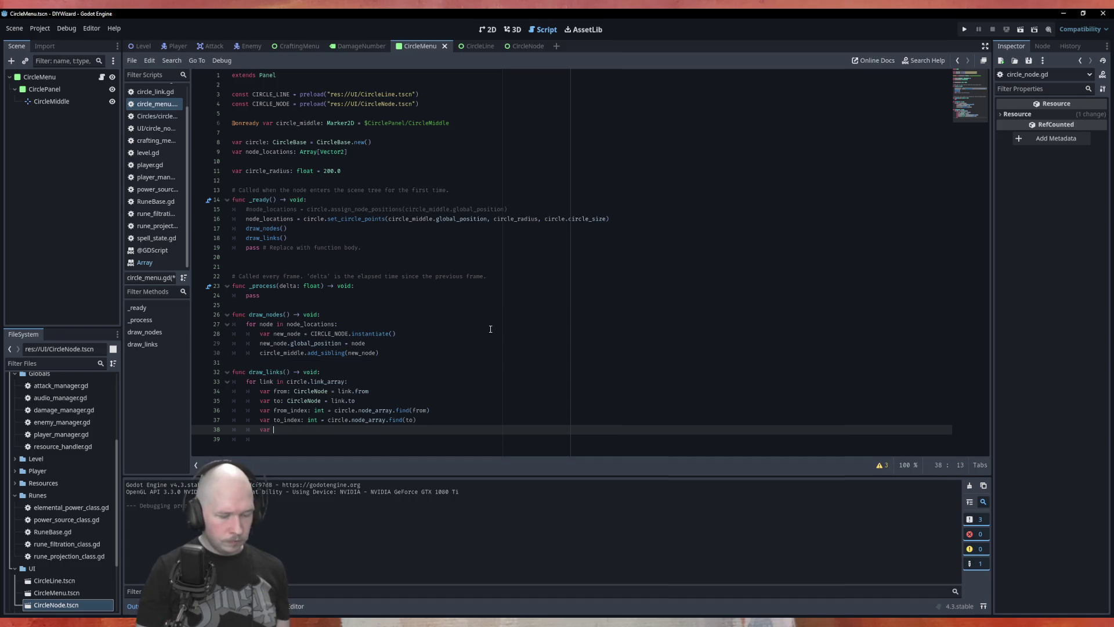
type("_link")
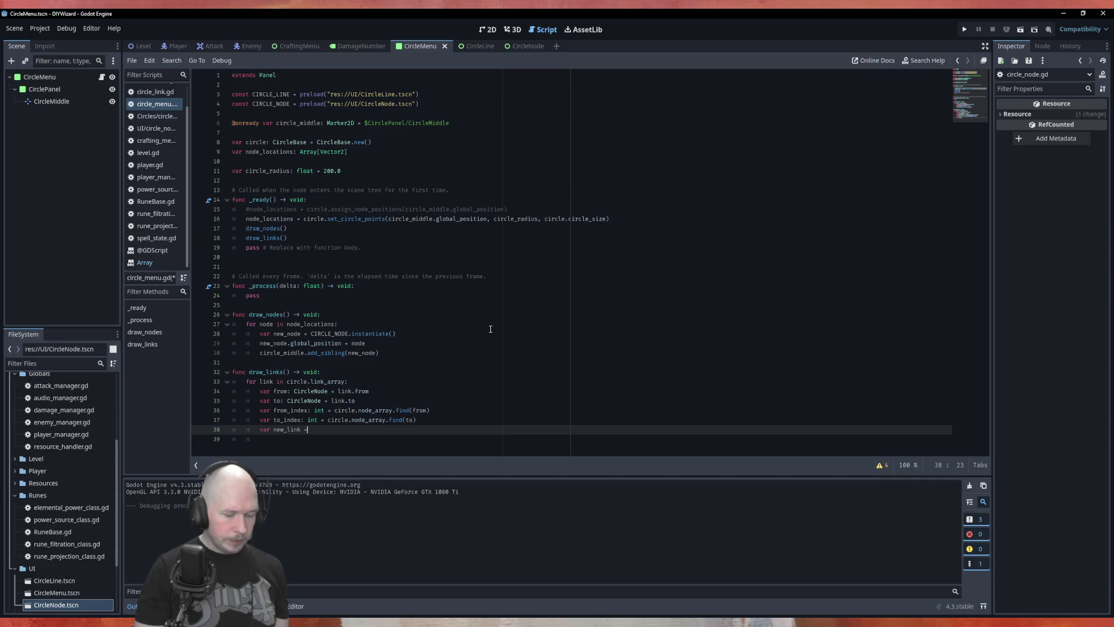
type(" = CI")
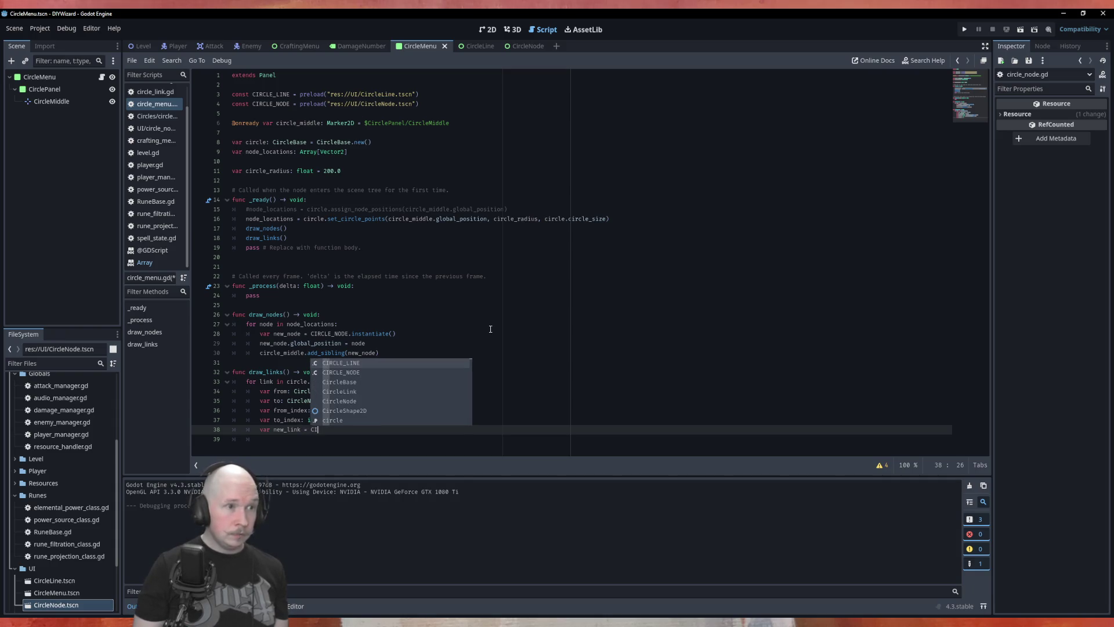
key("Return")
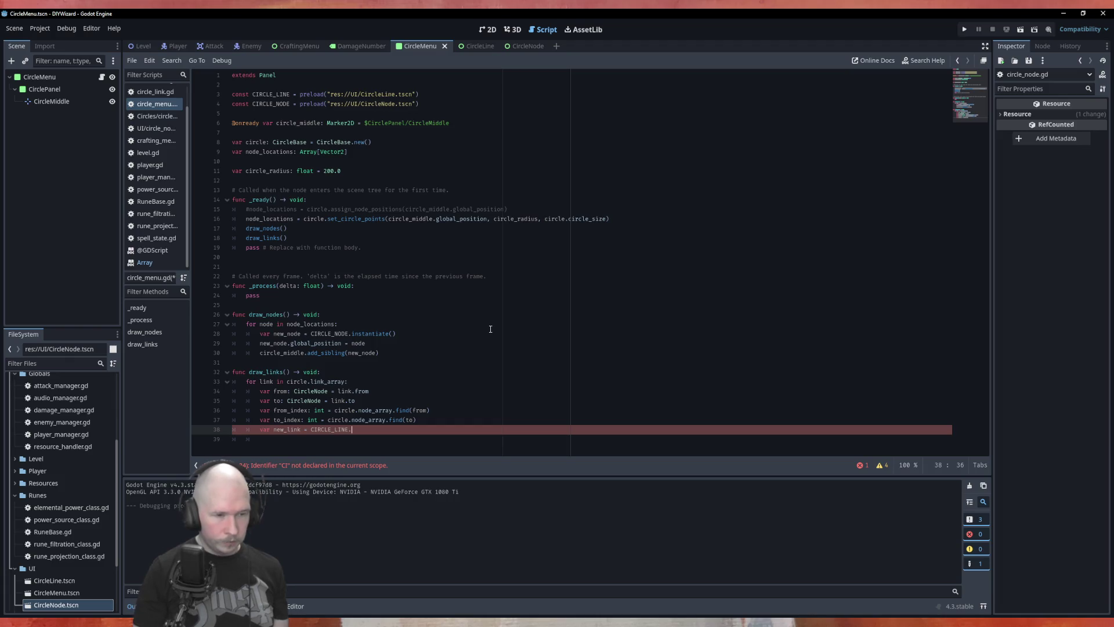
type("in")
key("Return")
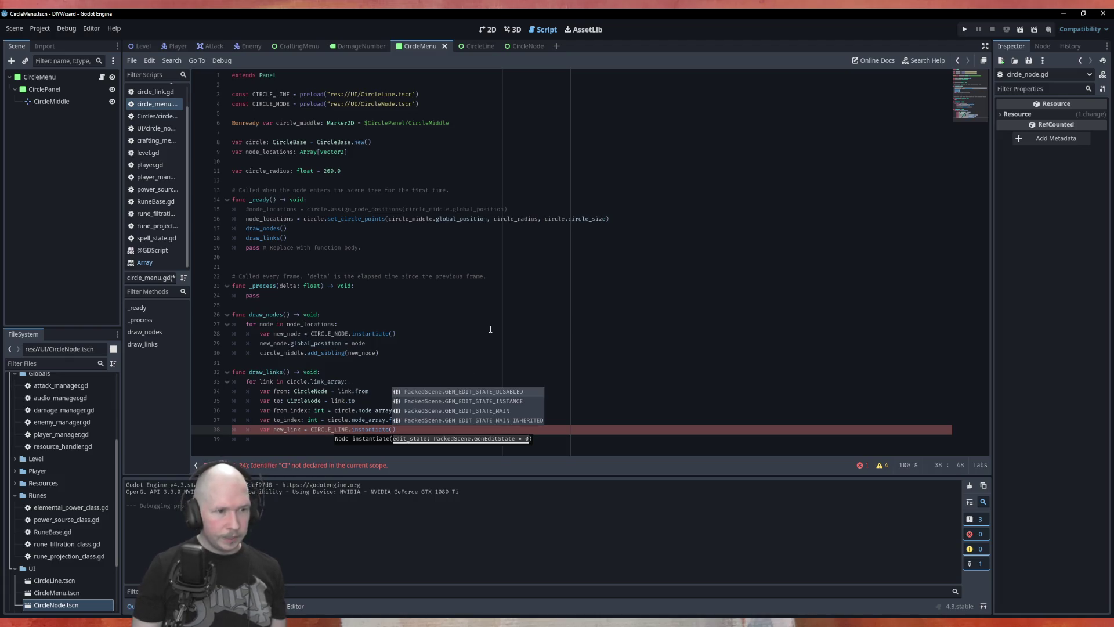
key("Escape")
key("Return")
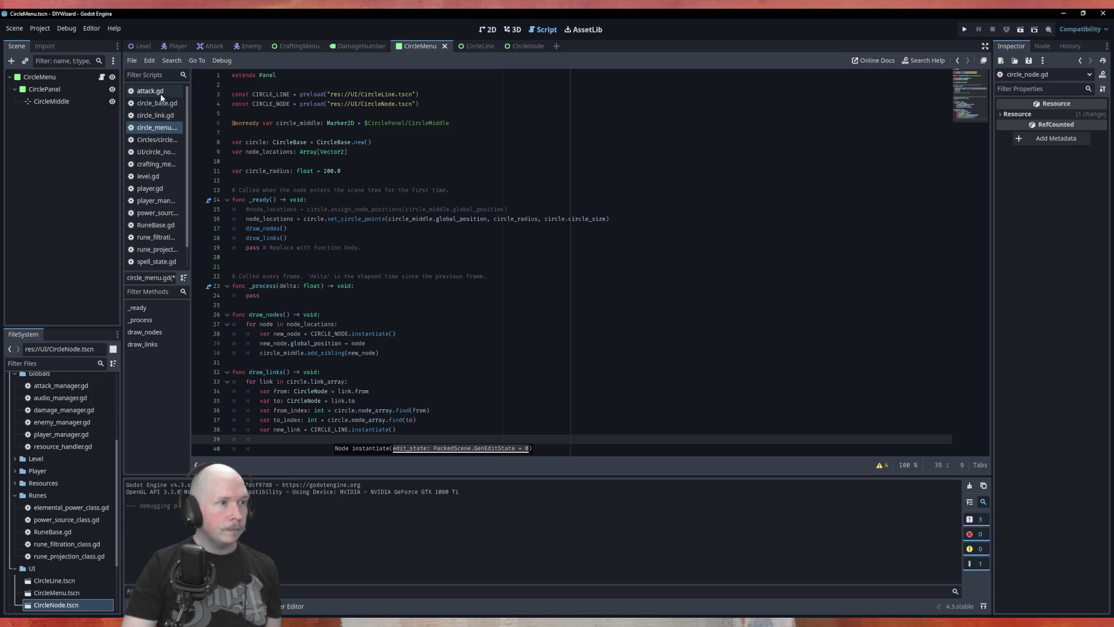
Bring up the context menu for the open scripts list.
scroll(162, 96, "up", 2)
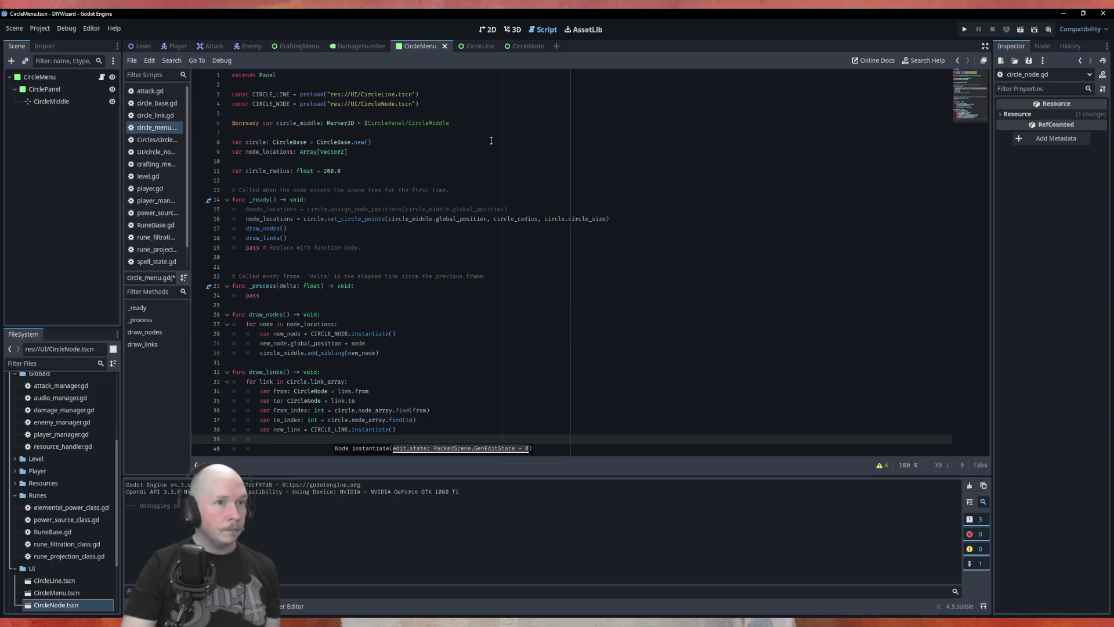
scroll(150, 191, "down", 2)
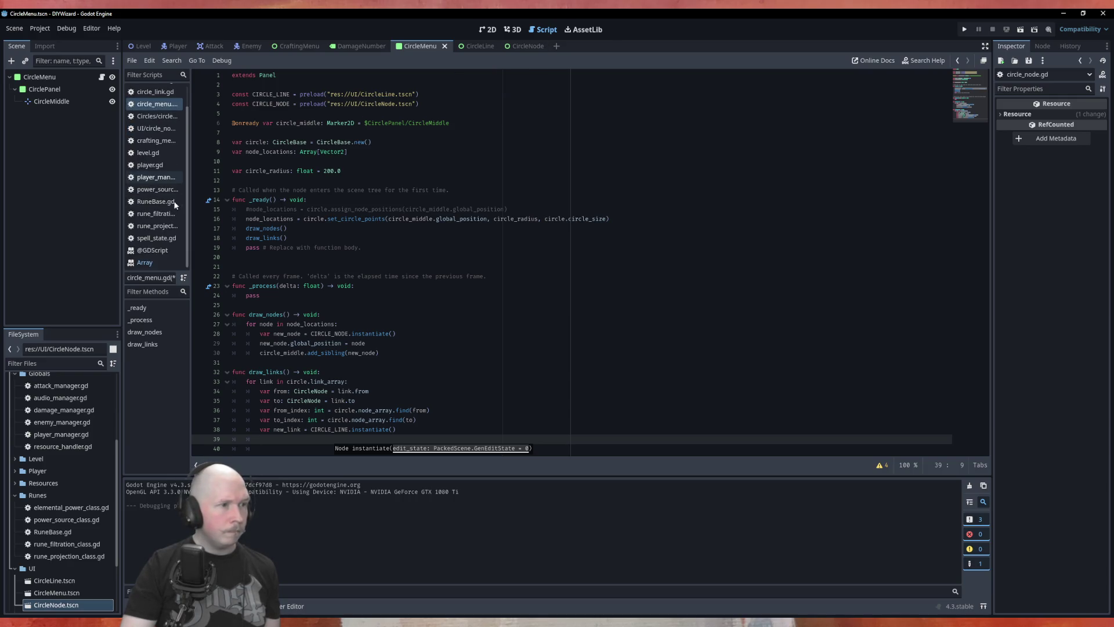
right_click(147, 177)
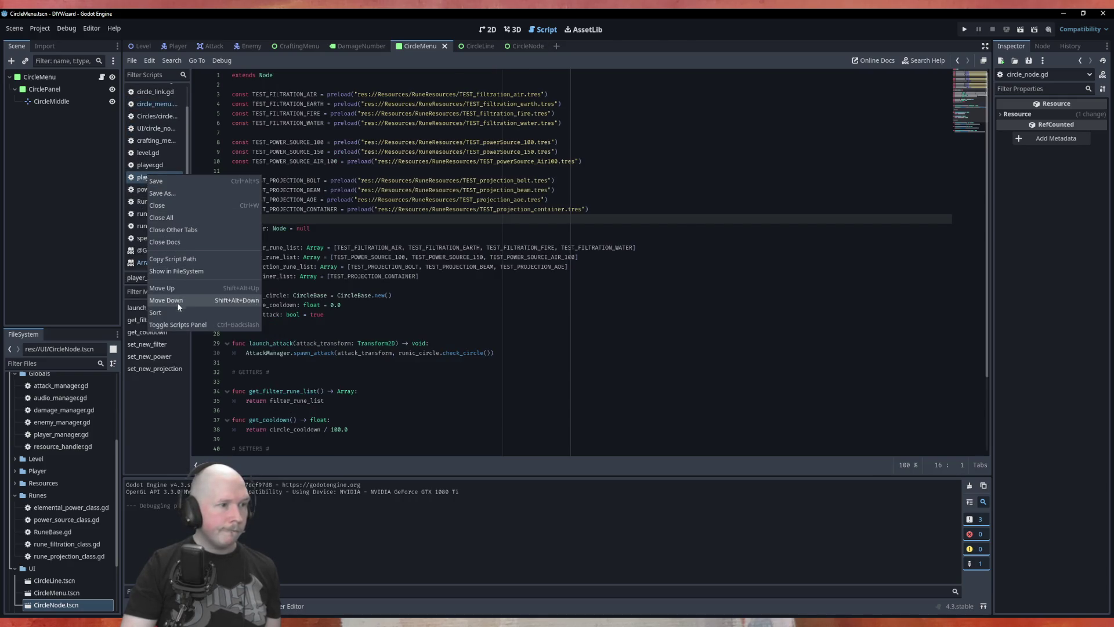
Close all other scripts, save circle_menu.gd, and switch to the CircleNode scene.
left_click(180, 218)
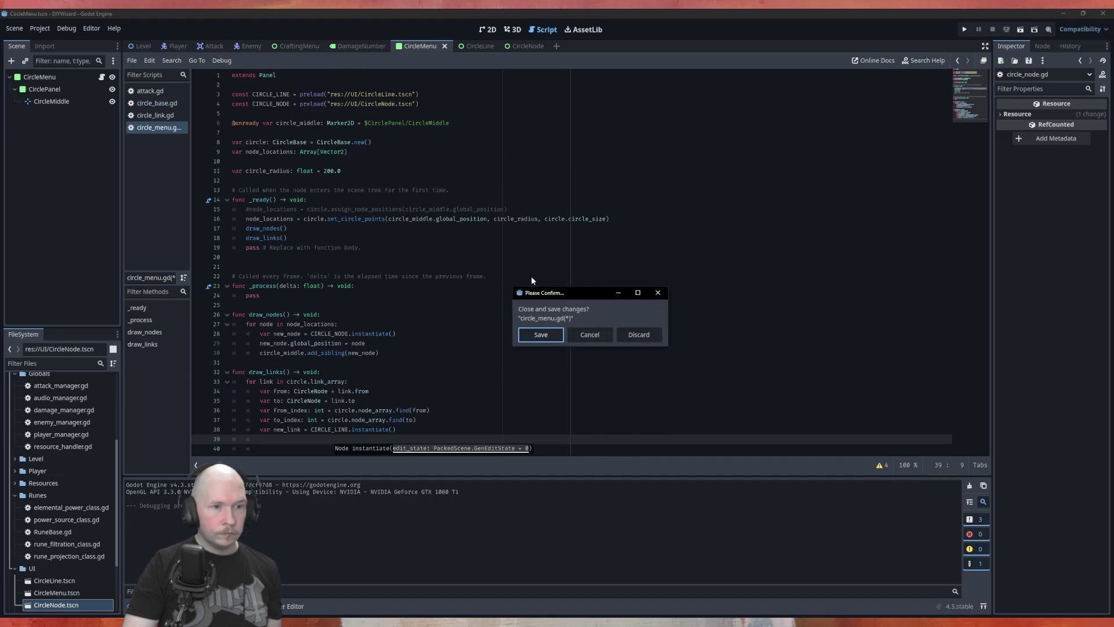
left_click(589, 334)
left_click(470, 286)
key("ctrl+s")
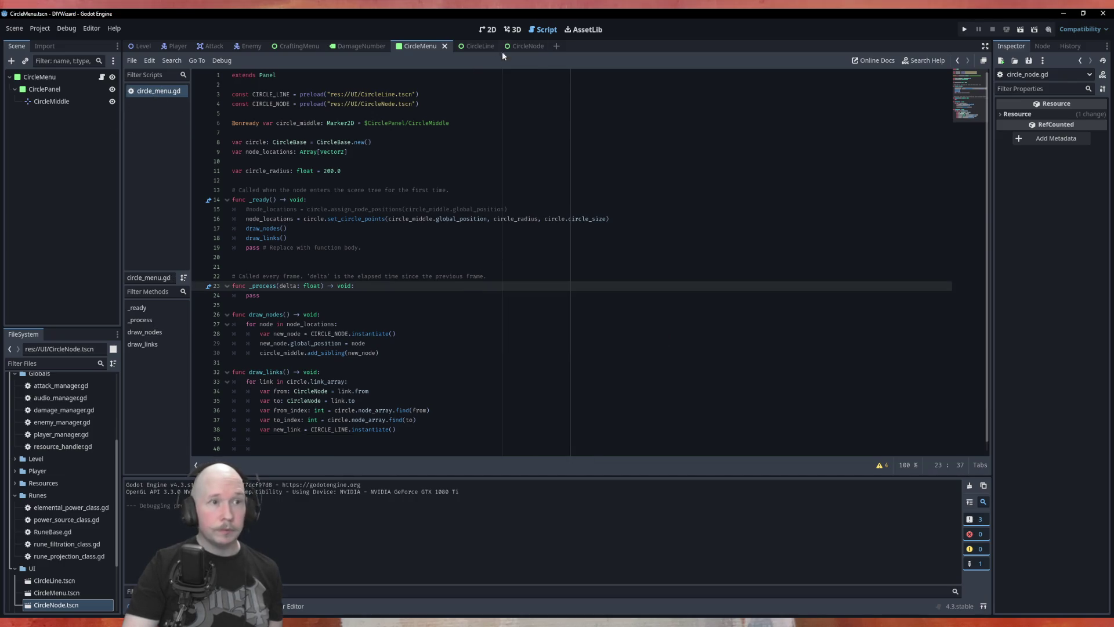
left_click(517, 47)
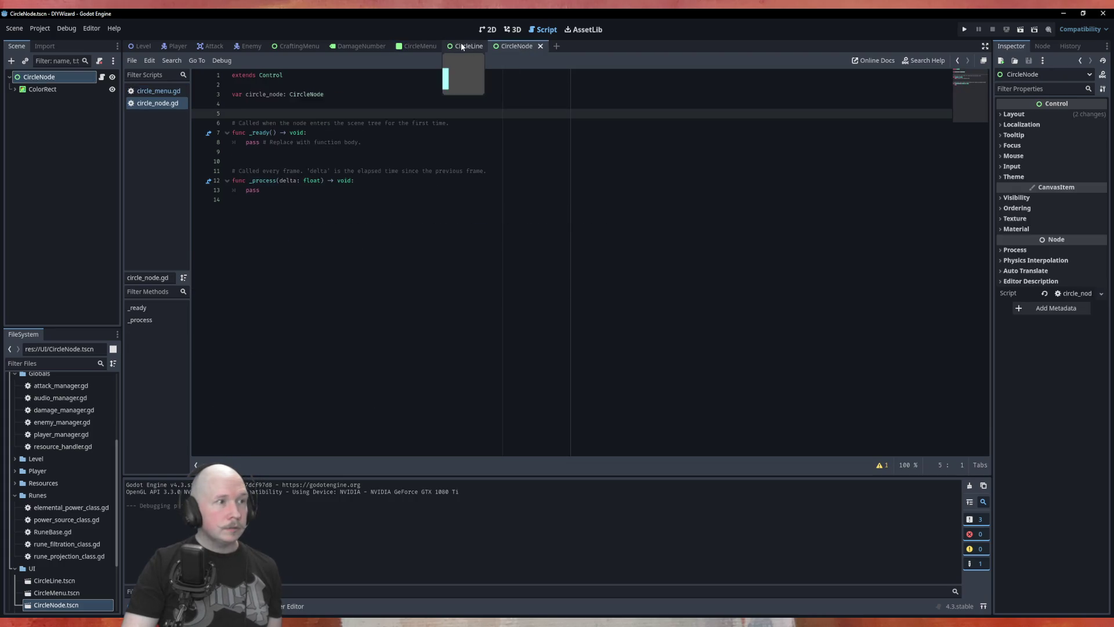
left_click(462, 47)
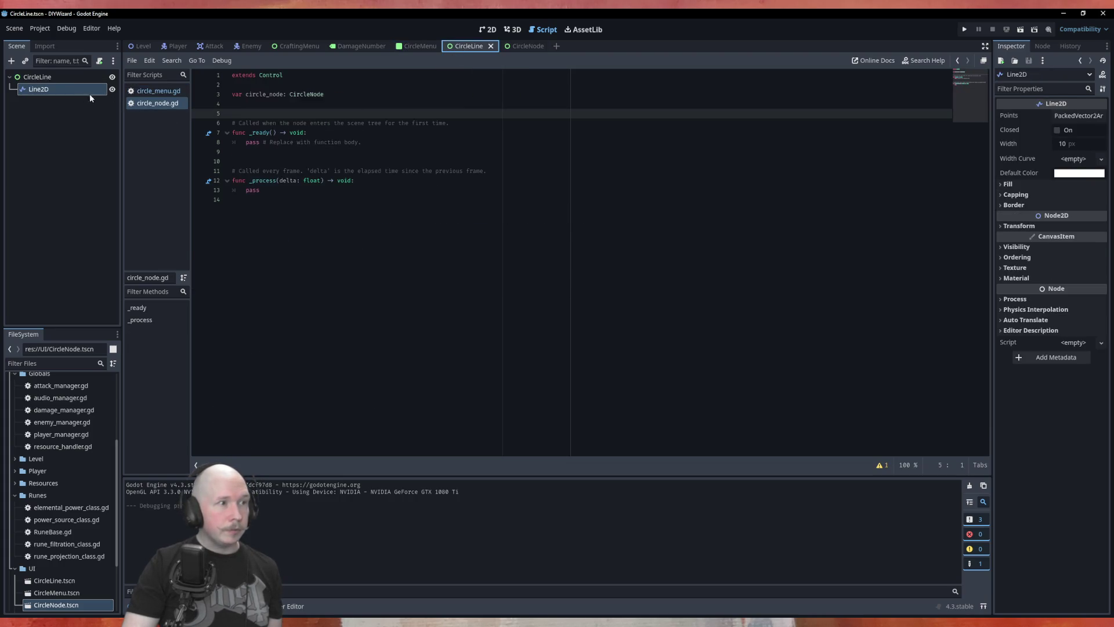
left_click(39, 77)
left_click(99, 61)
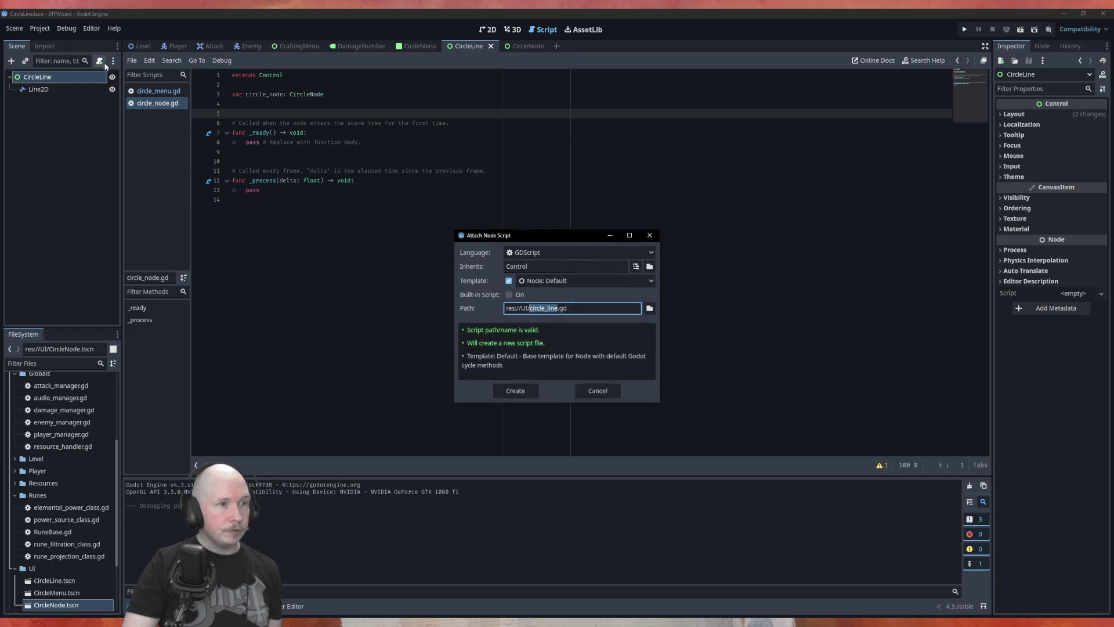
left_click(525, 392)
mouse_move(82, 89)
left_mouse_down()
mouse_move(310, 106)
mouse_move(311, 94)
left_mouse_up()
left_click(383, 151)
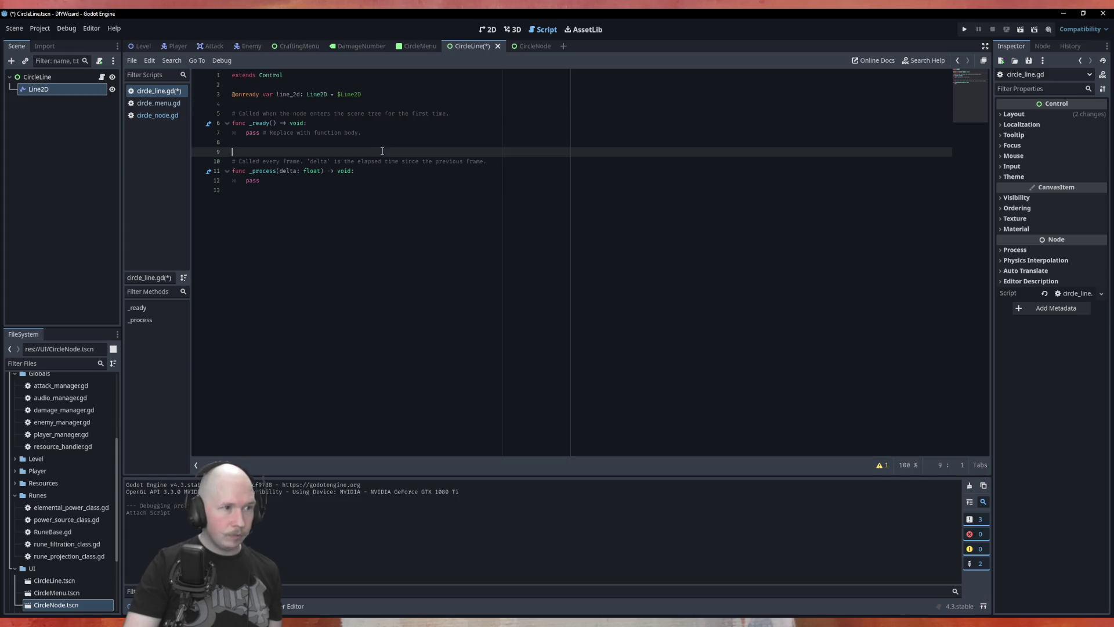
Add an empty 'func draw_line() -> void:' declaration below line_2d, with blank lines above it.
left_click(267, 105)
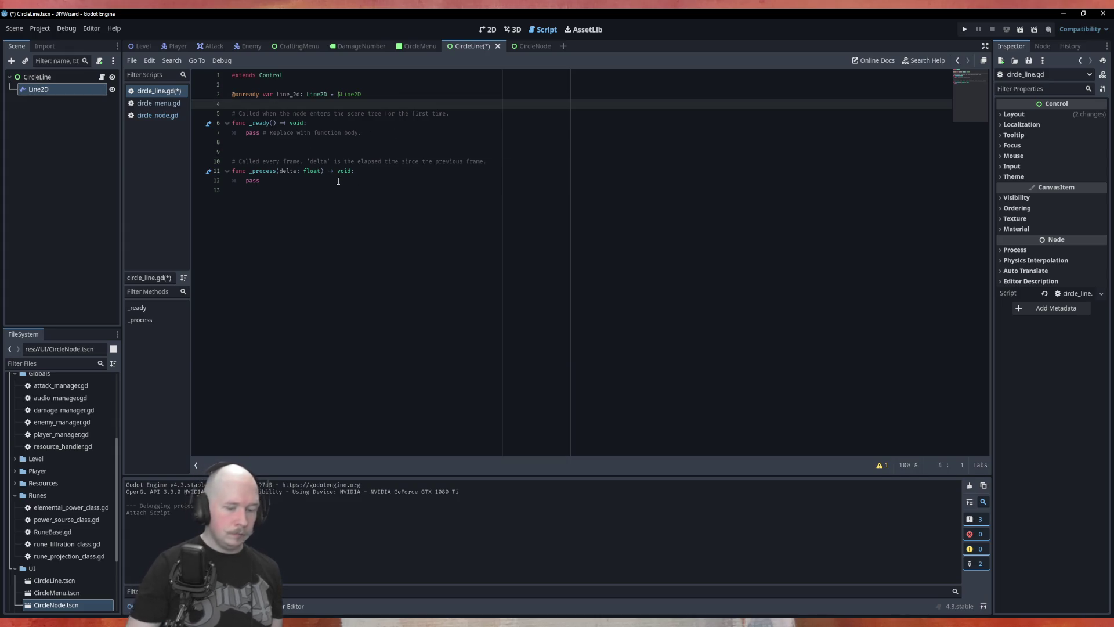
key("Return")
key("Return")
key("Up")
type("func")
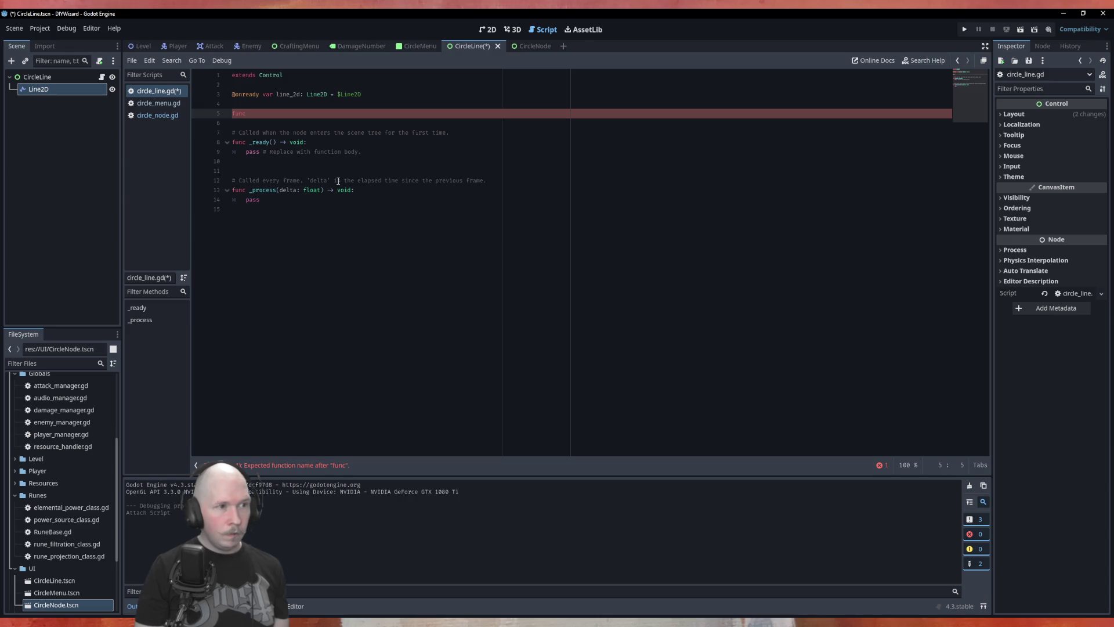
type("draw")
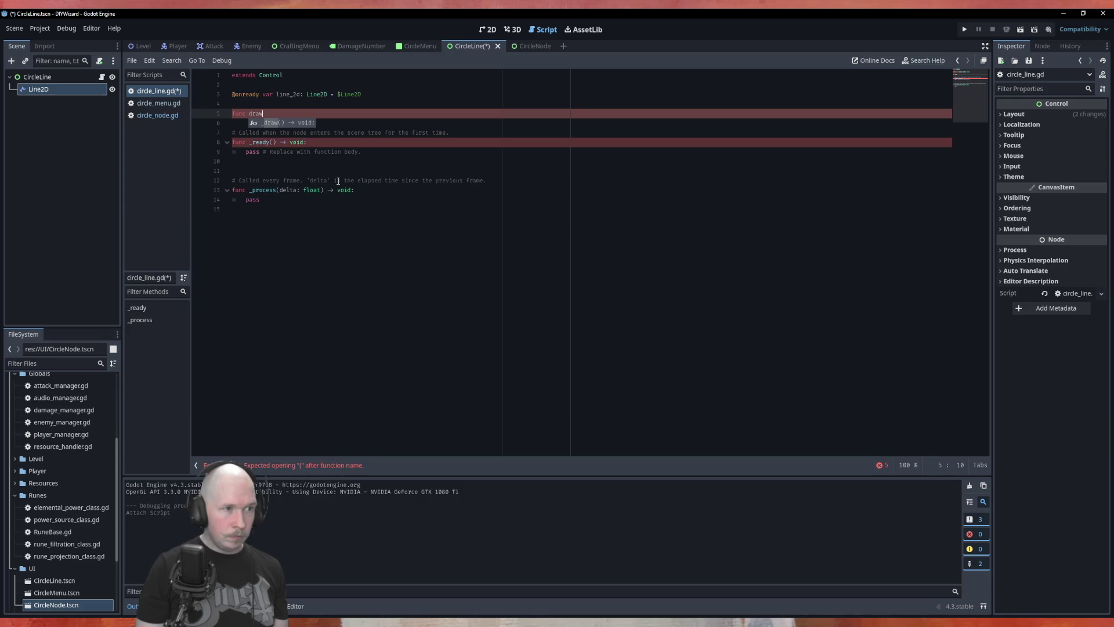
type("_line")
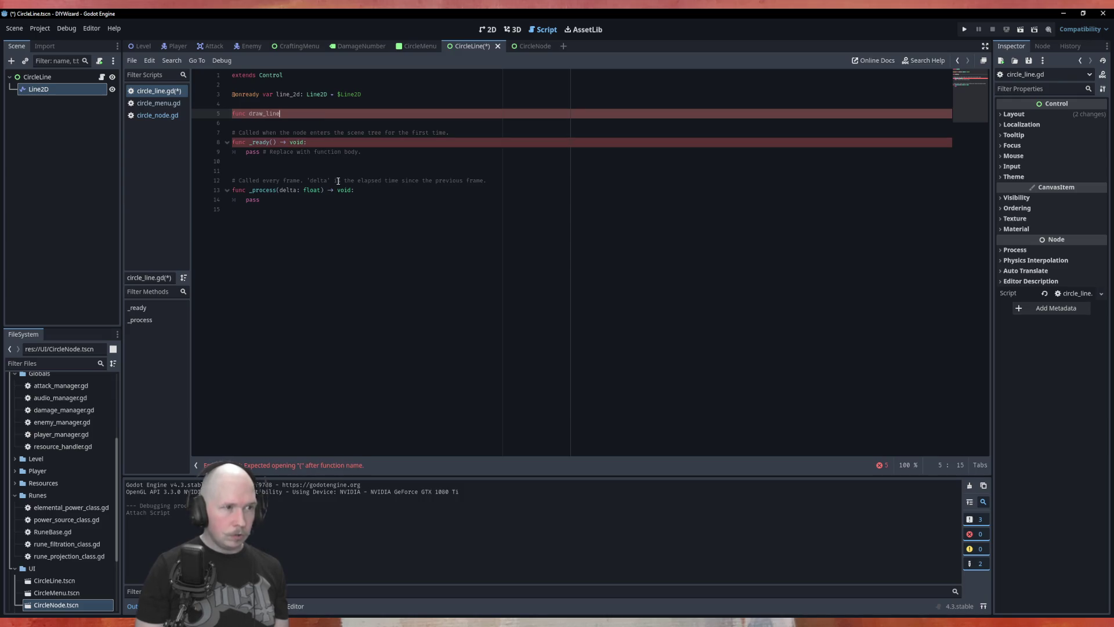
type(":")
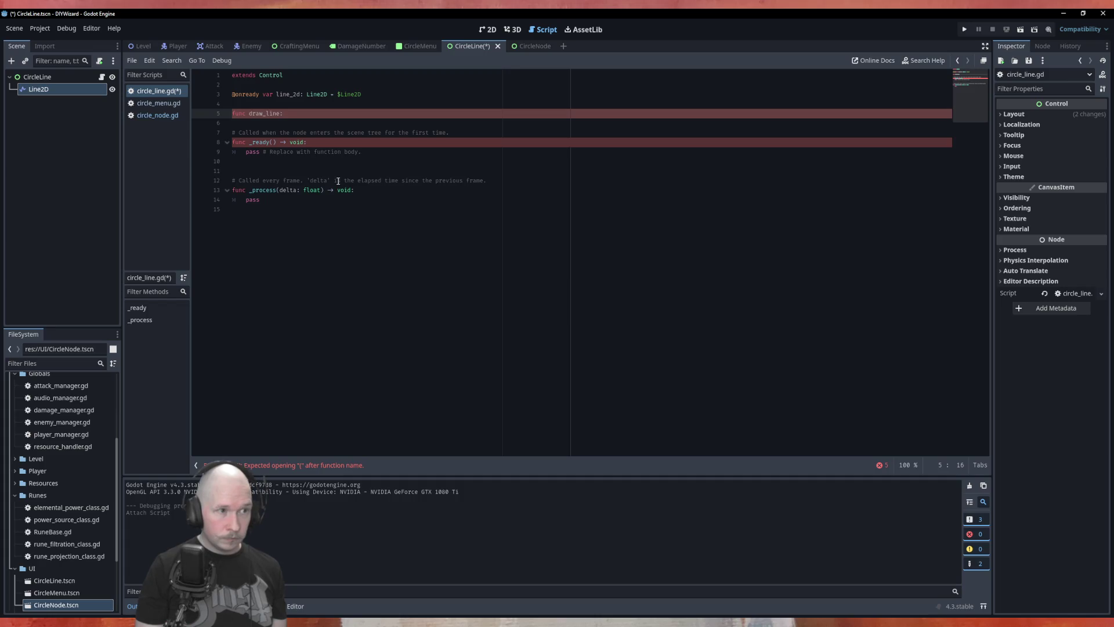
key("BackSpace")
type("() ->")
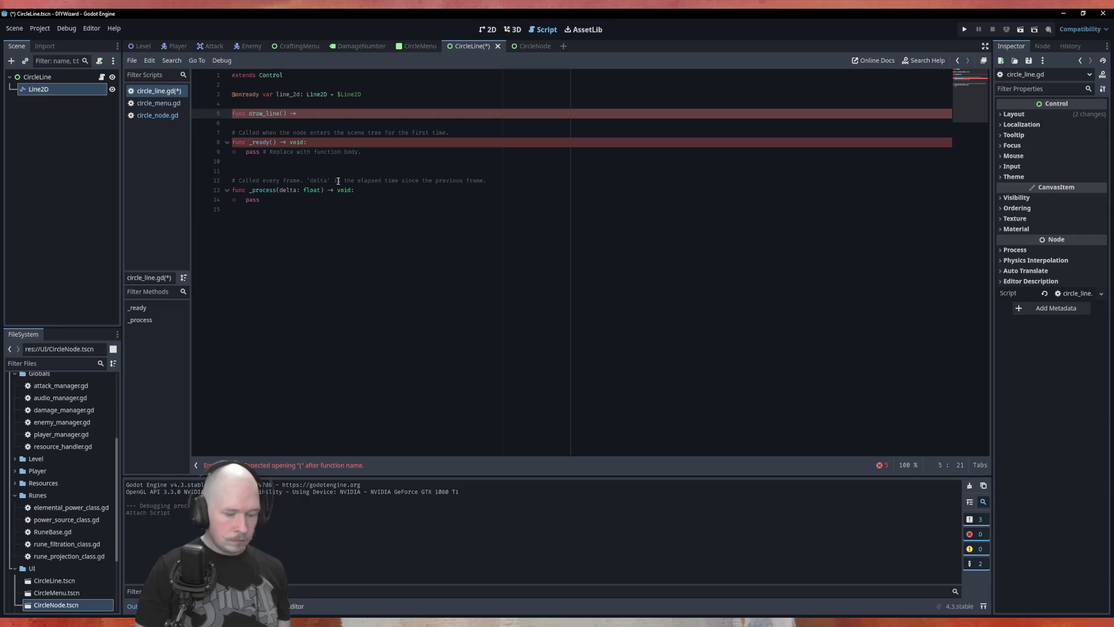
type("void:")
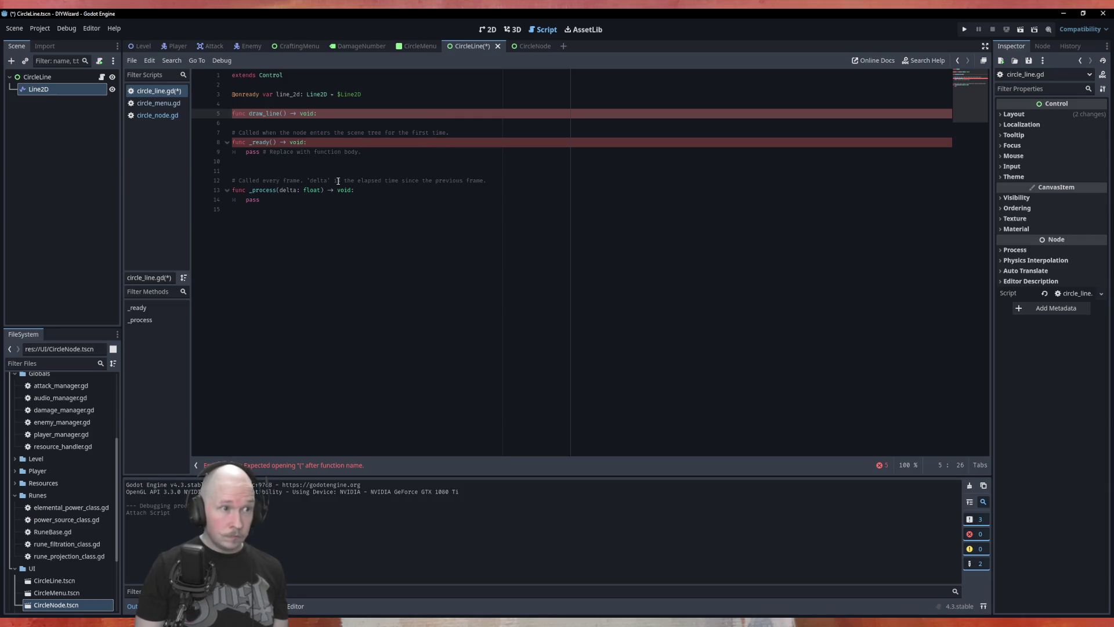
key("Up")
key("Return")
key("Up")
key("Return")
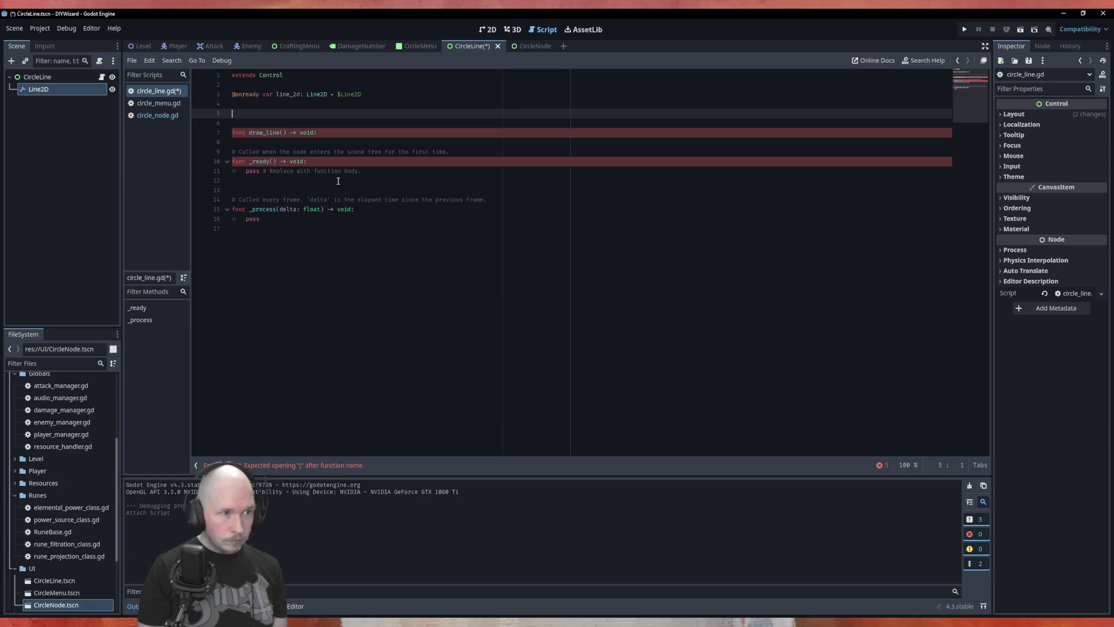
Declare 'from' and 'to' variables, both typed Vector2, in circle_line.gd.
type("var ")
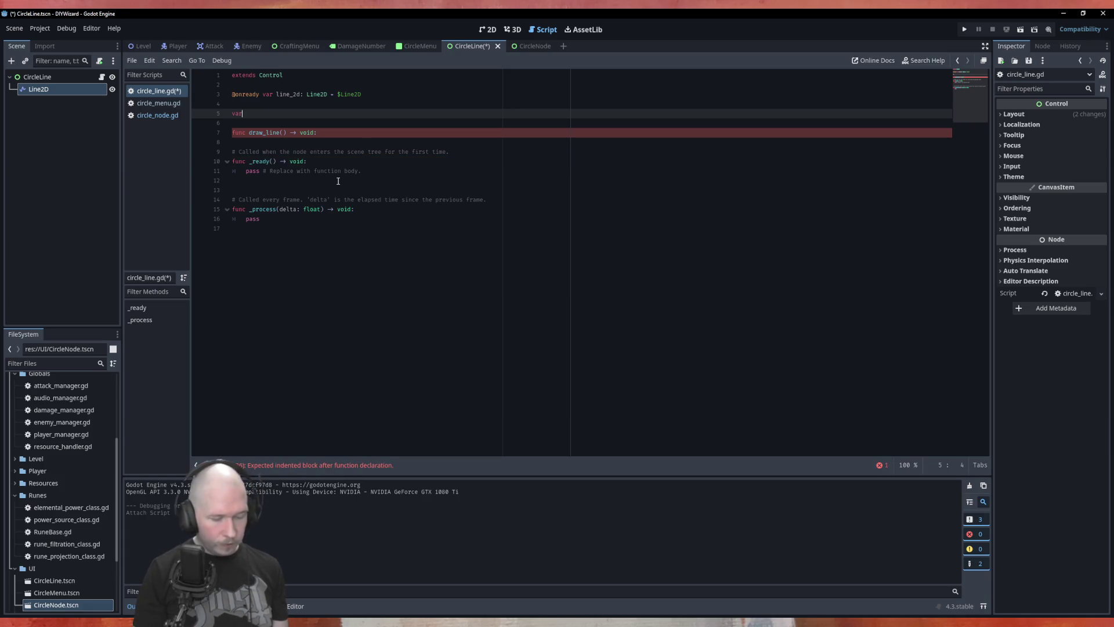
type("from:")
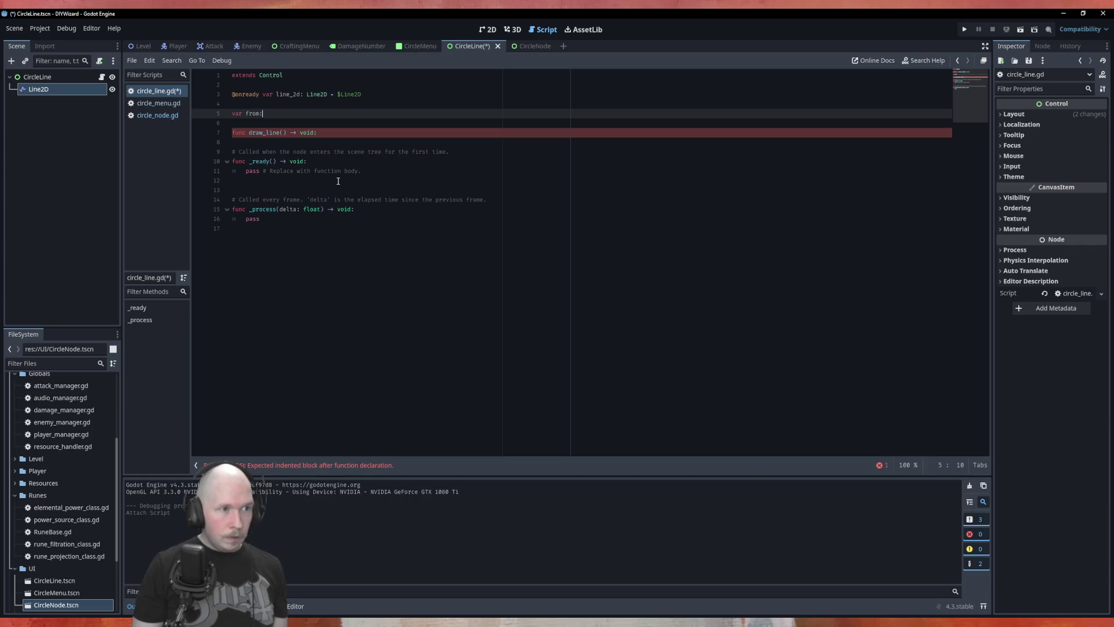
key("Return")
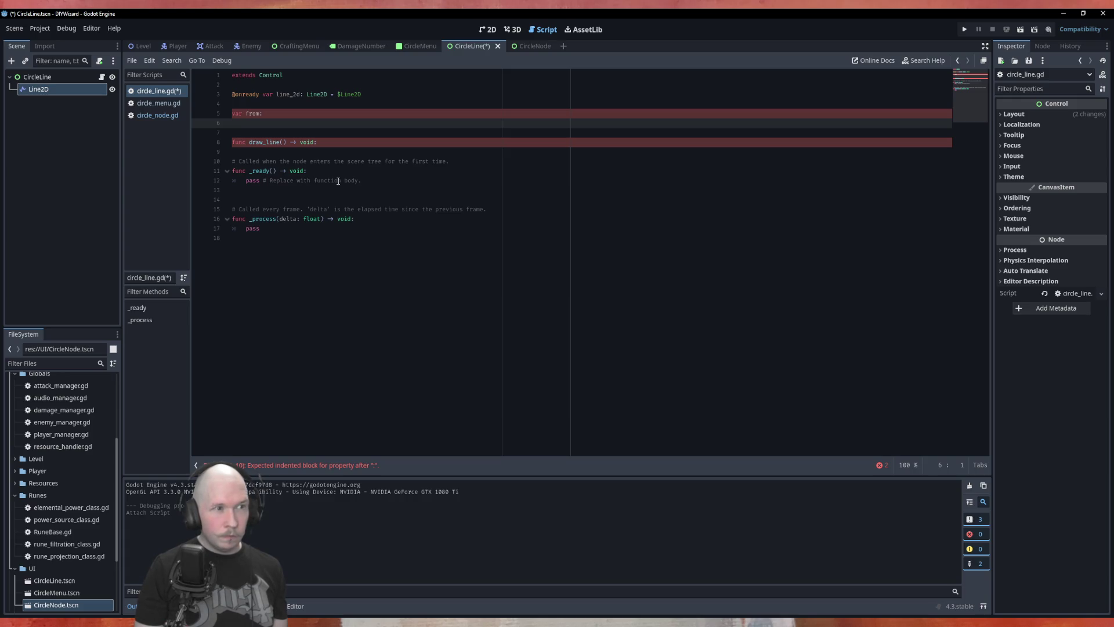
type("var to: ")
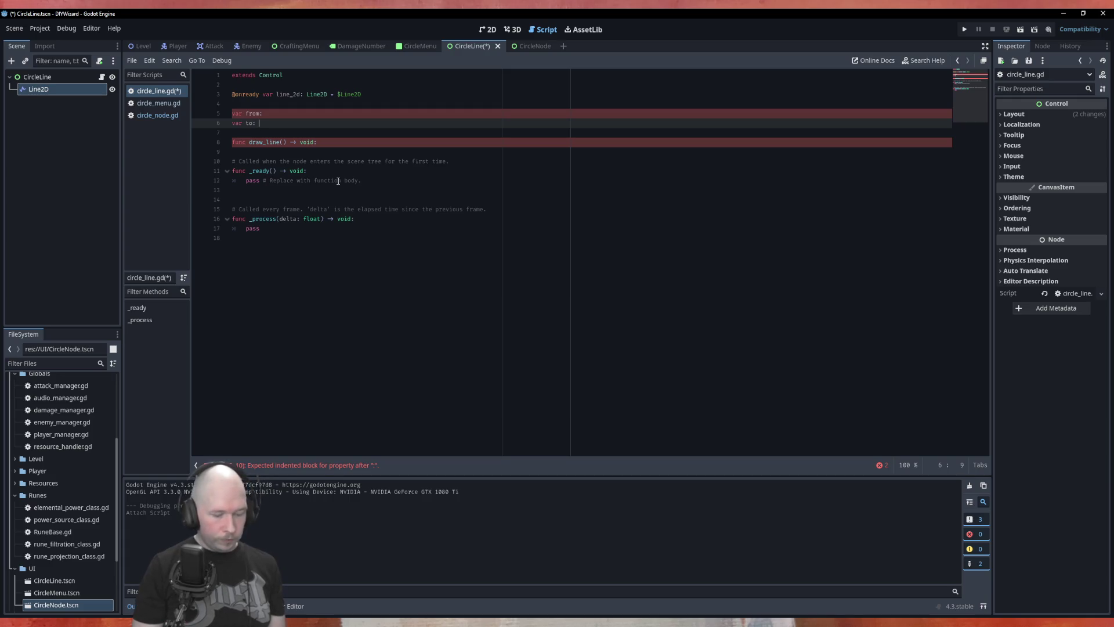
type("Vec")
key("Return")
key("Up")
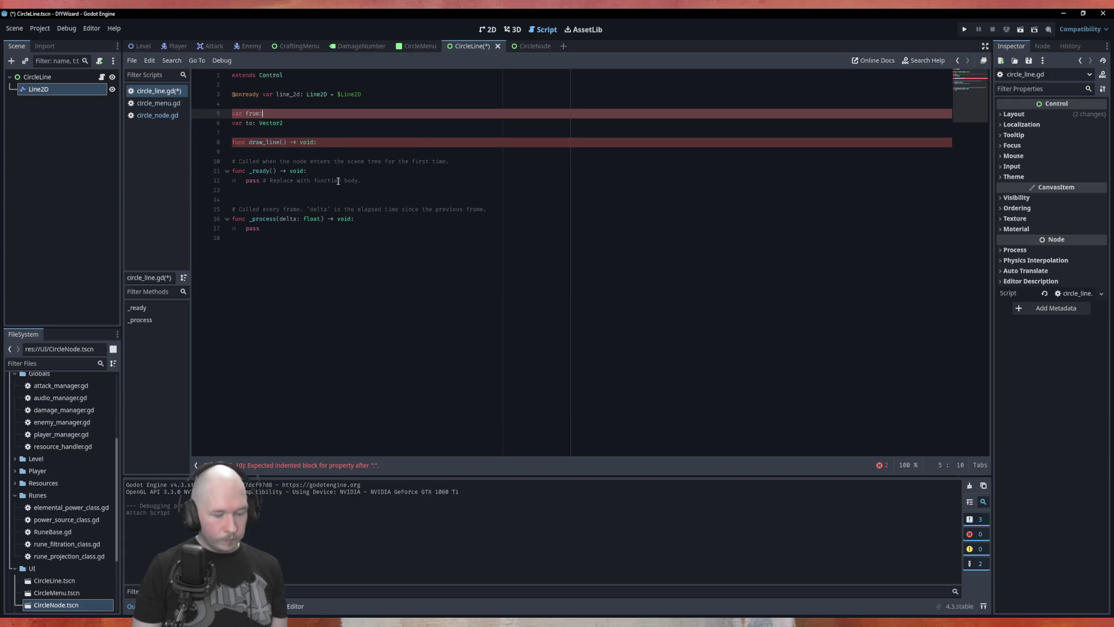
type(" Vec")
key("Return")
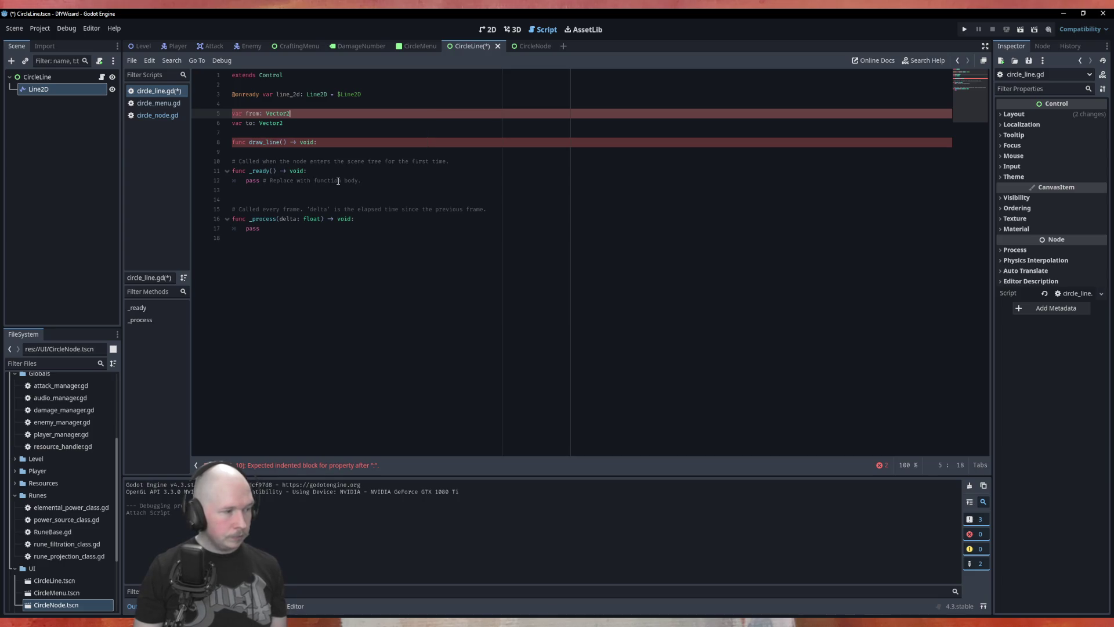
key("Down")
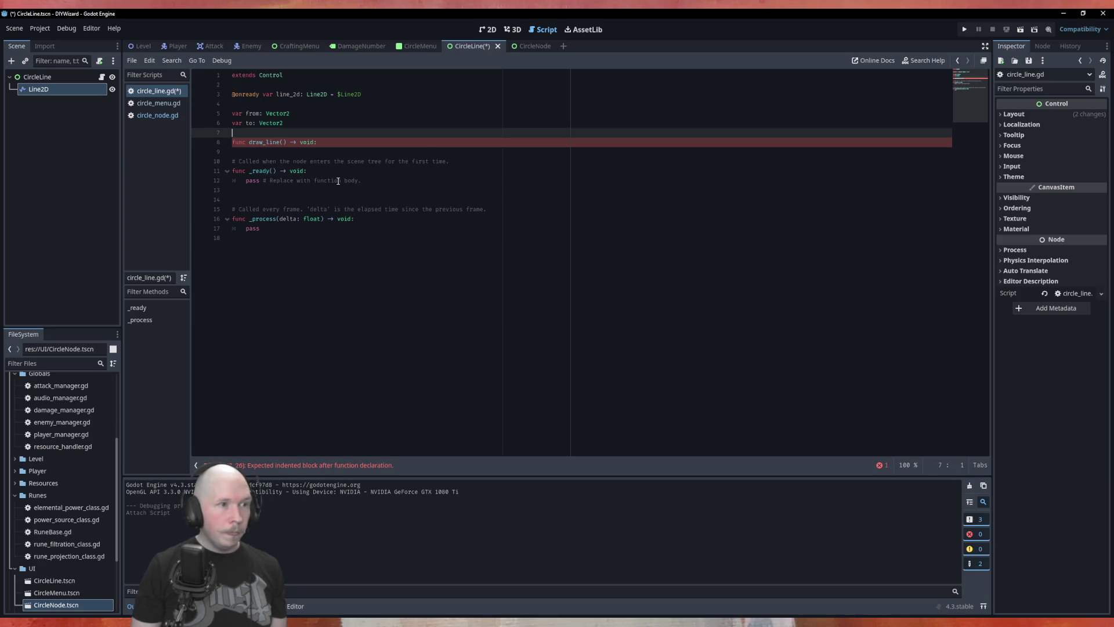
key("Return")
Add 'var circle_link: CircleLink' below the to variable.
type("var ")
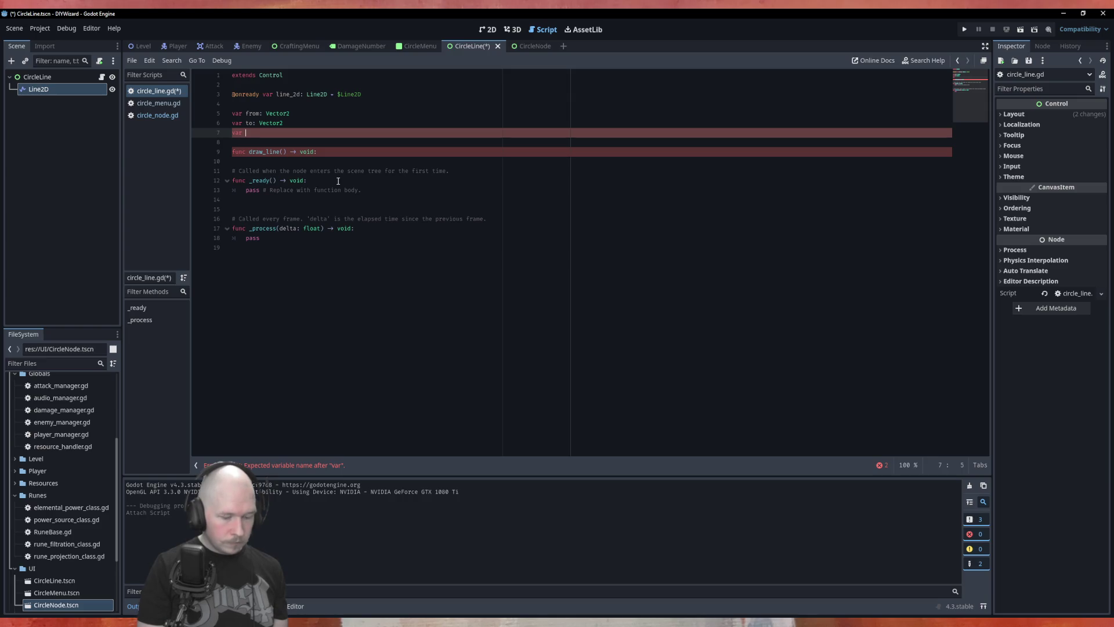
type("linked_link")
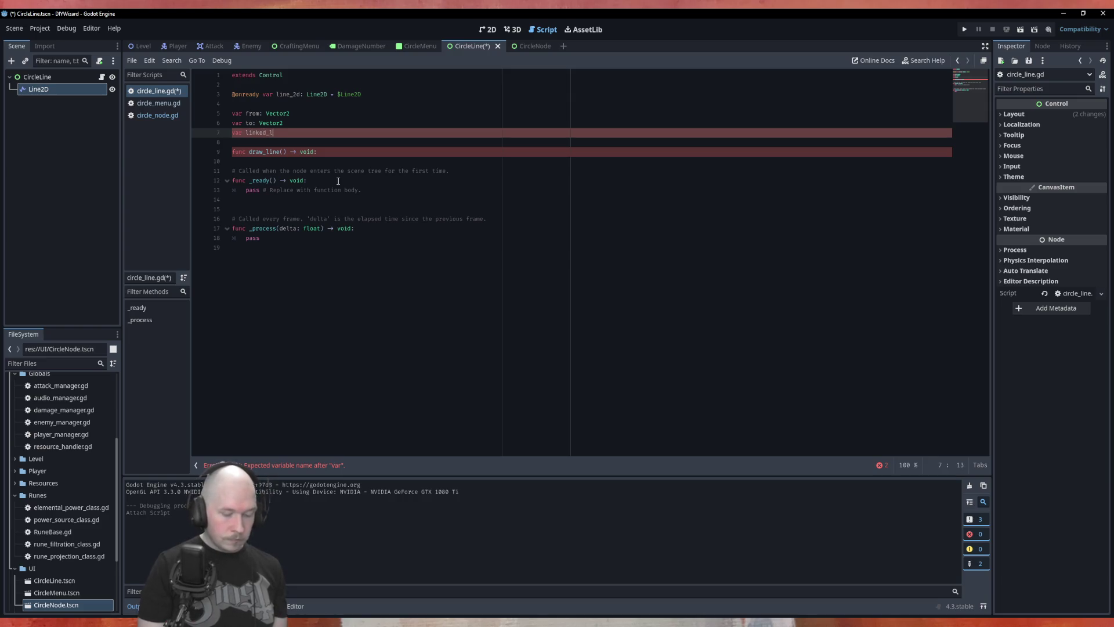
key("BackSpace")
key("BackSpace")
key("BackSpace")
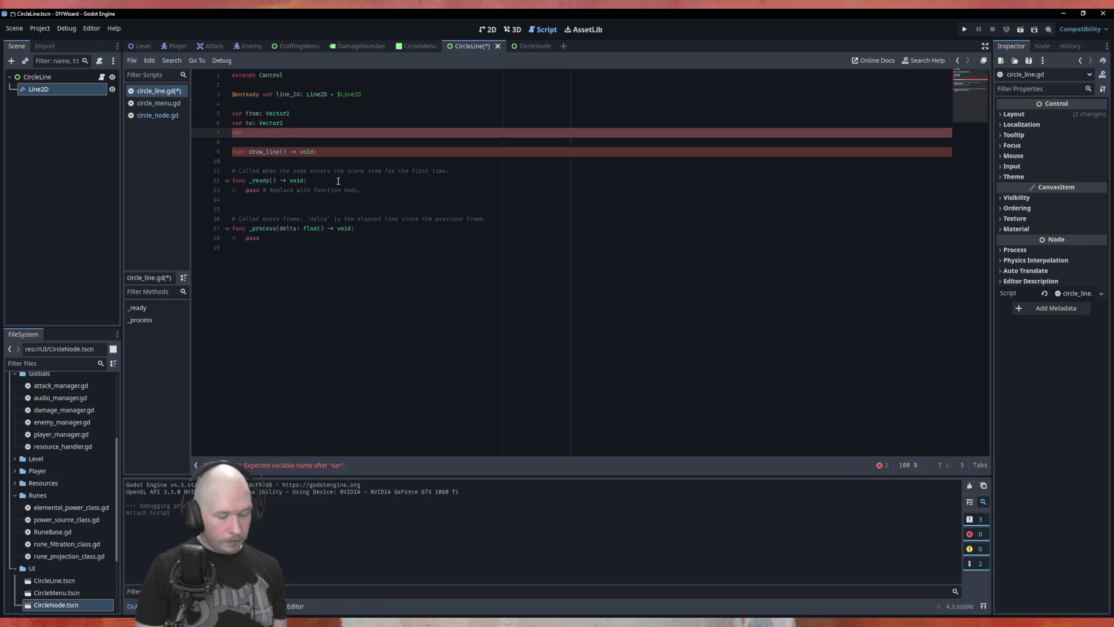
type("circ")
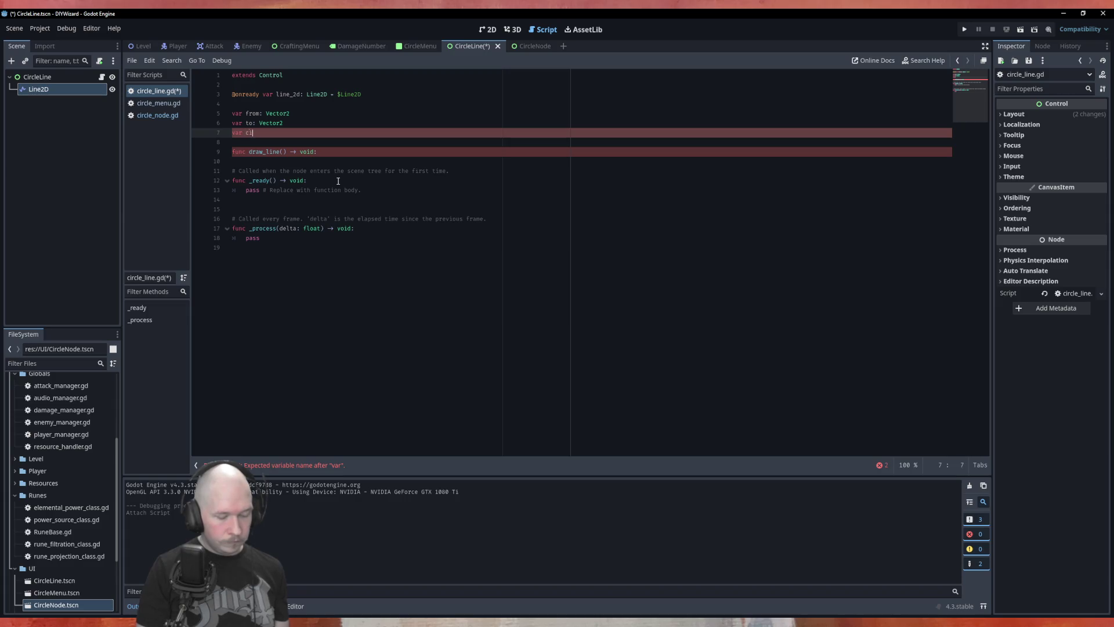
type("le_link")
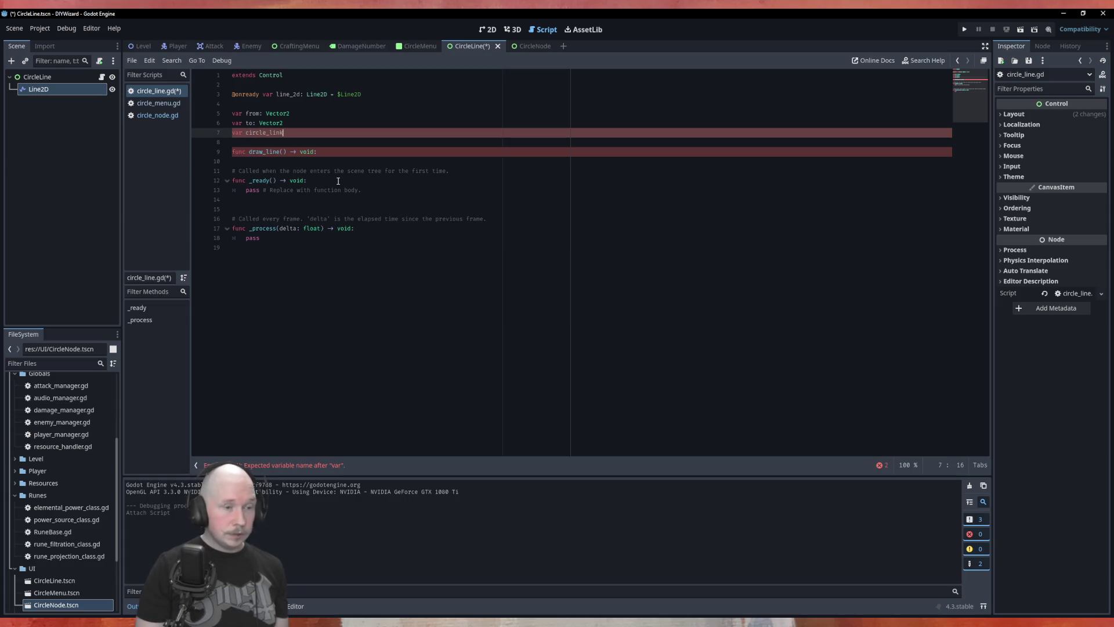
type(": CircleLink")
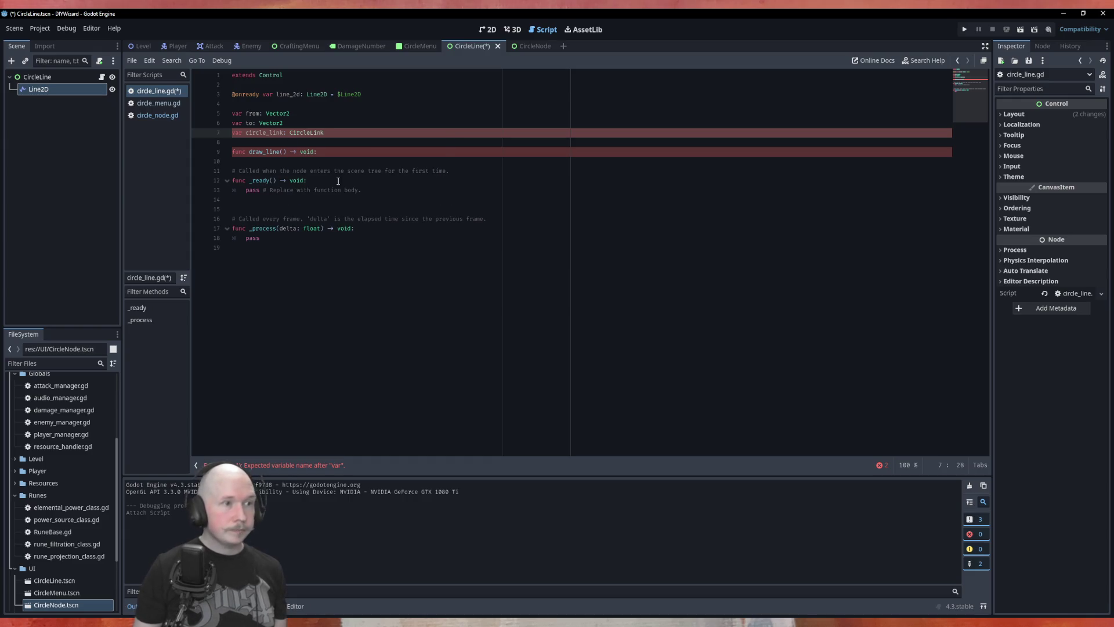
left_click(353, 151)
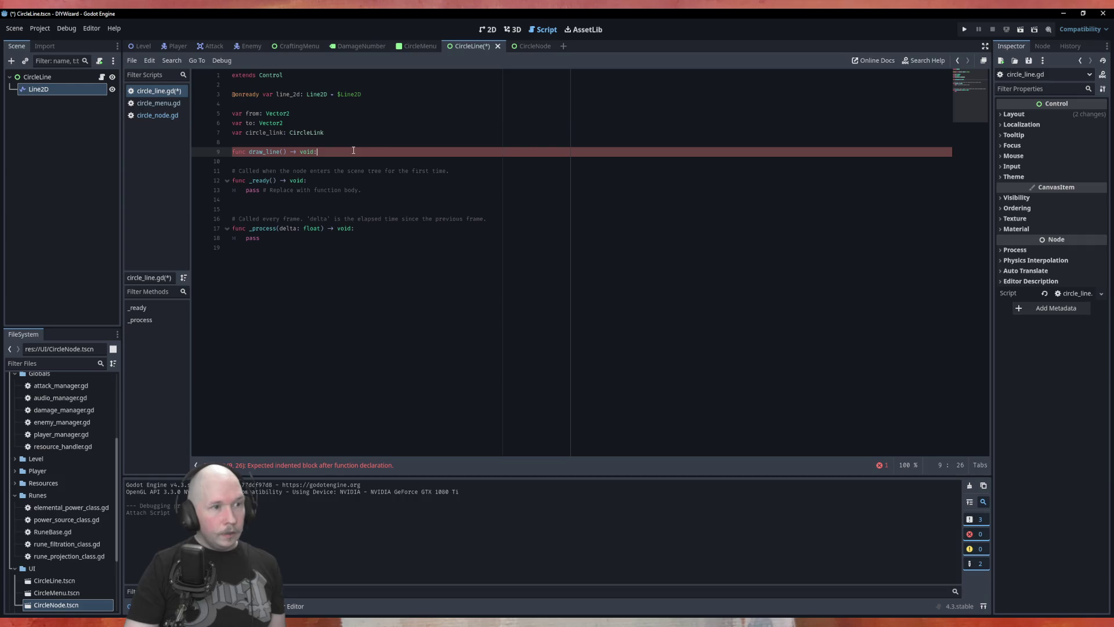
Give draw_line the parameters new_from: Vector2 and new_to: Vector2.
left_click(284, 151)
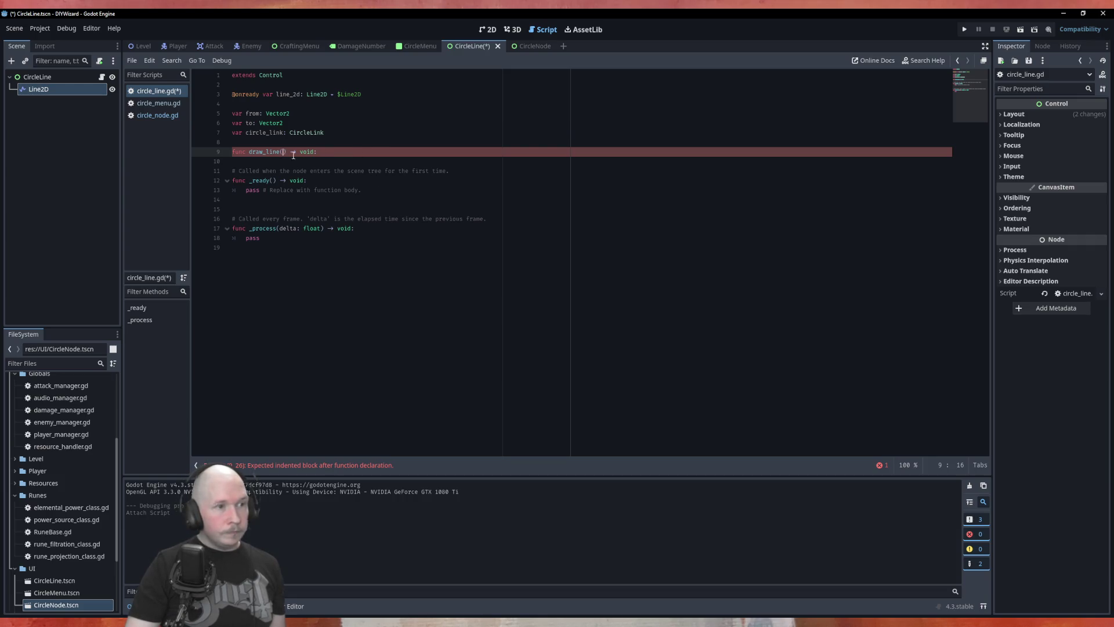
type("new")
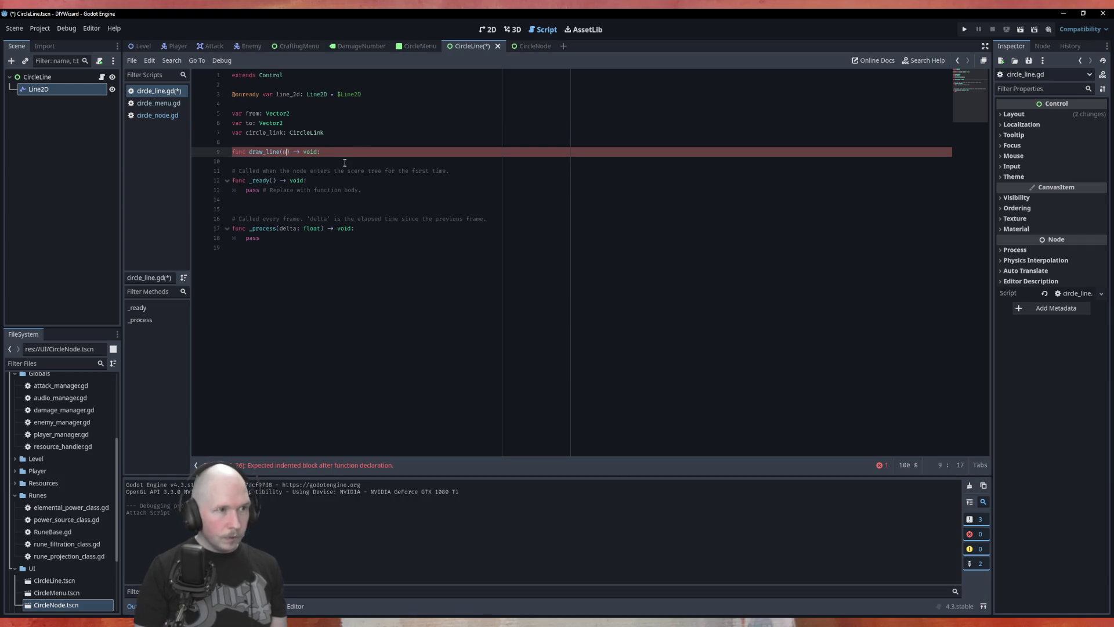
type("_from")
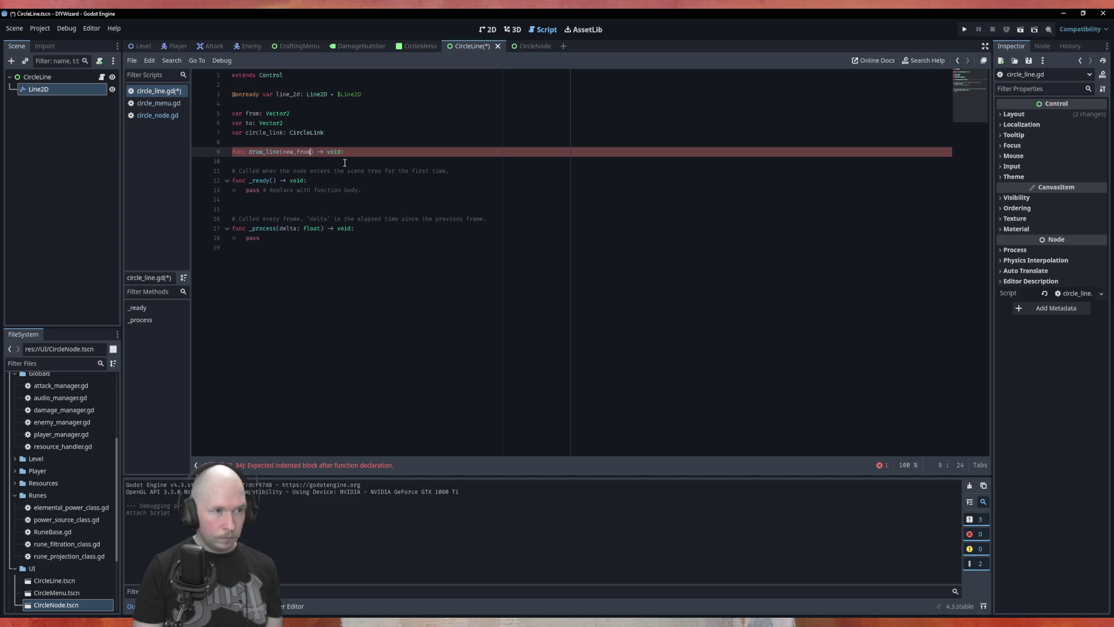
type(":")
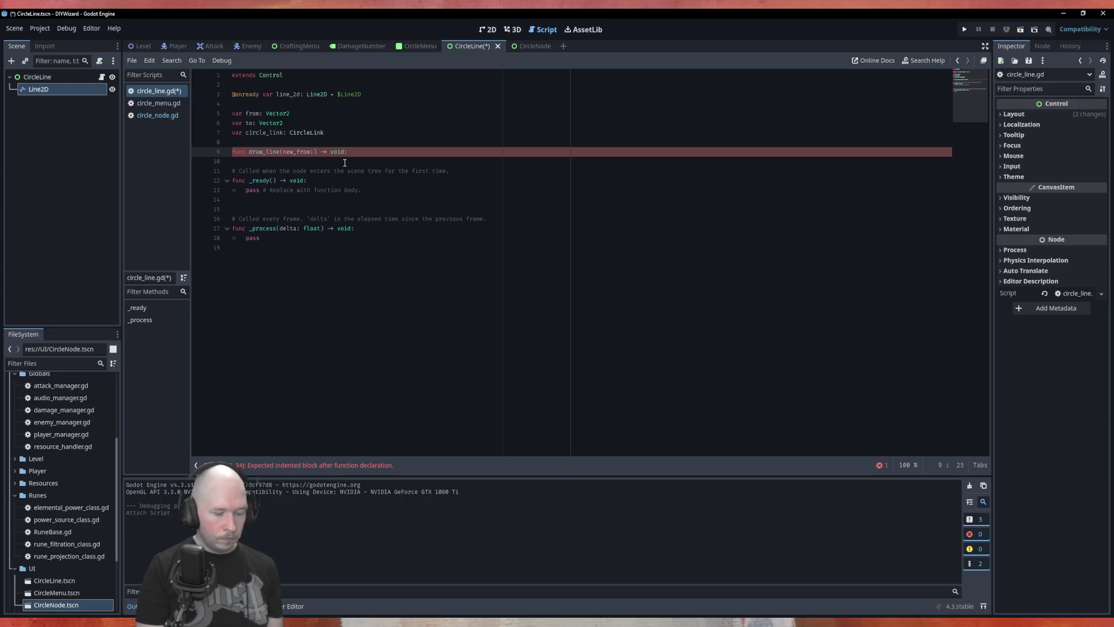
type("Vector2")
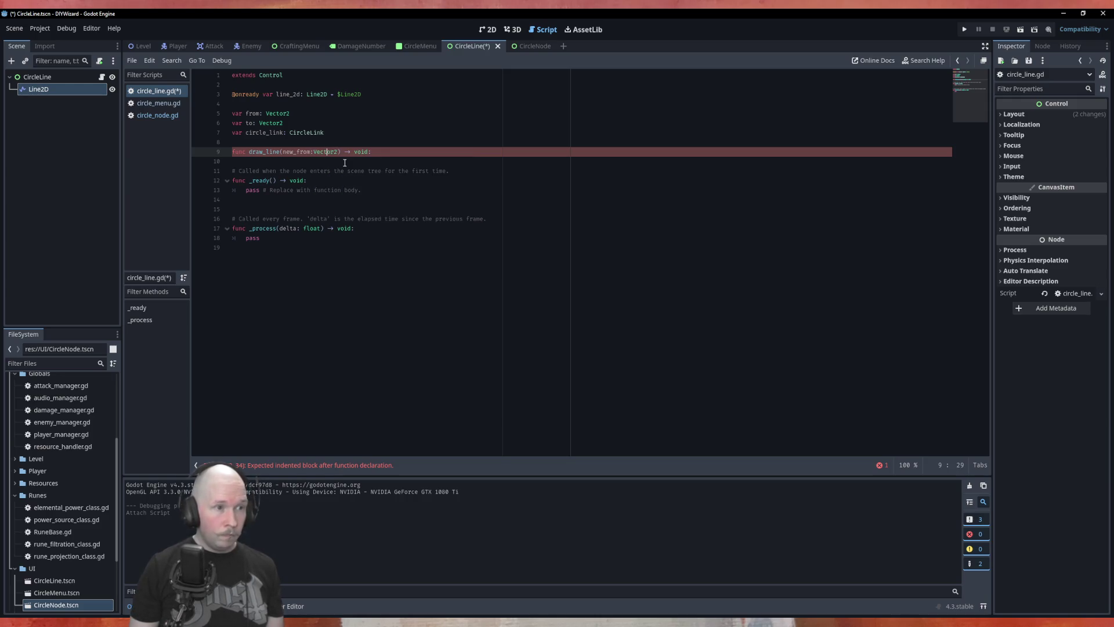
key("BackSpace")
key("ctrl+Delete")
type("Vector2")
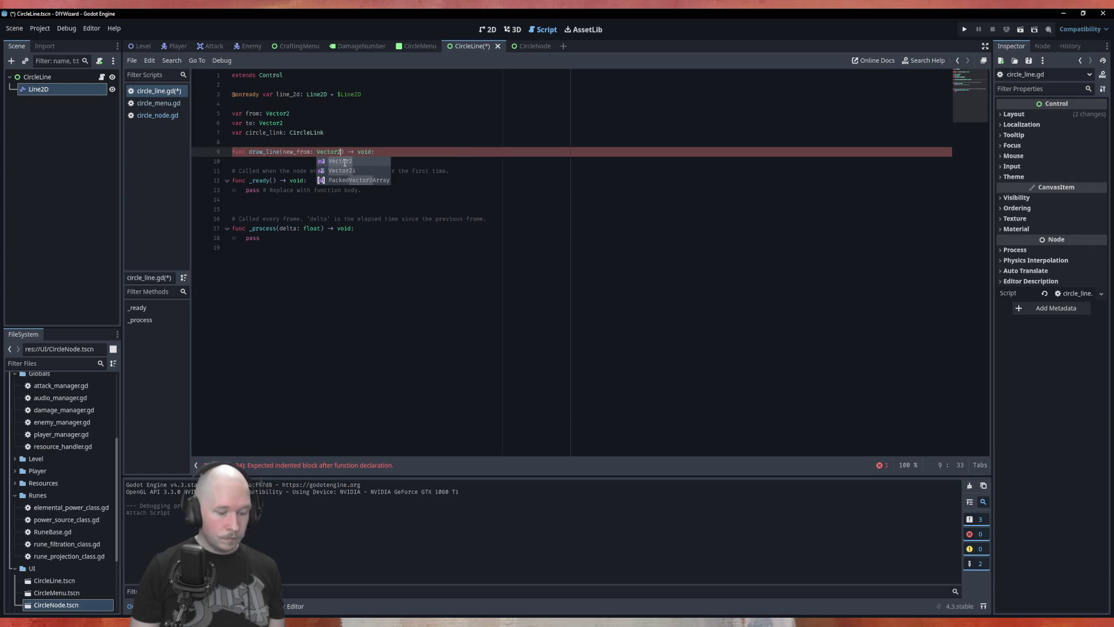
type(", ")
type("new")
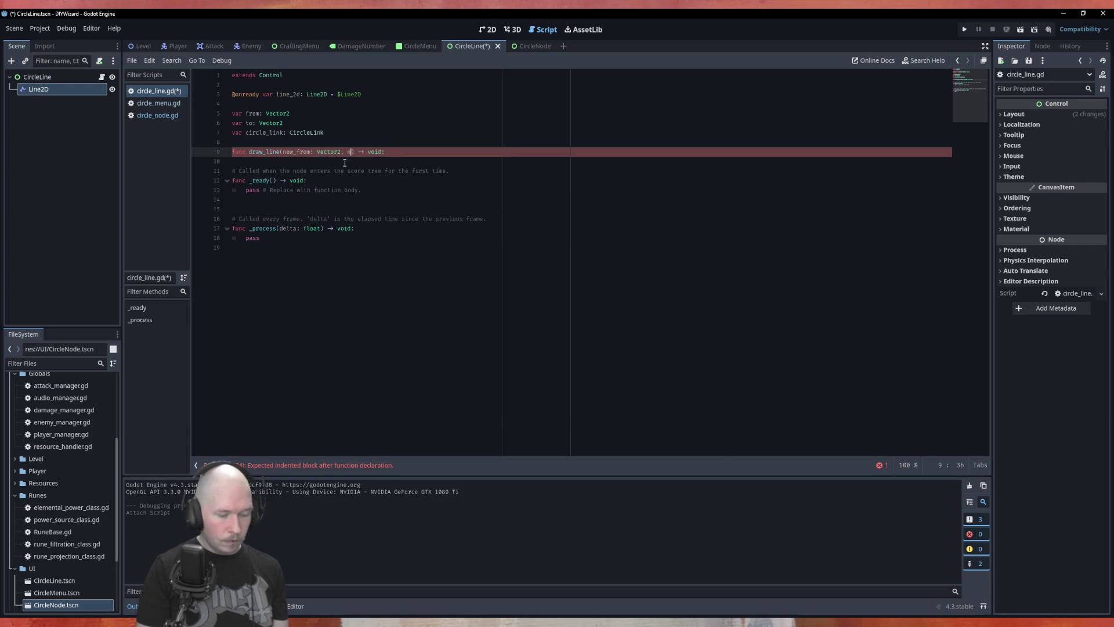
type("_to")
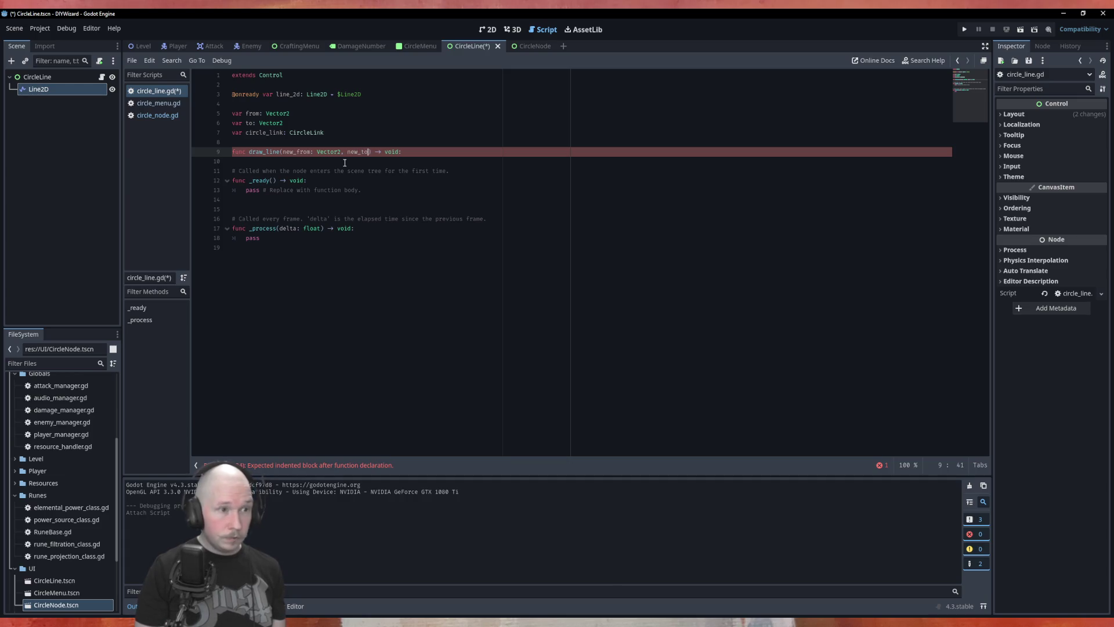
type(": Vec")
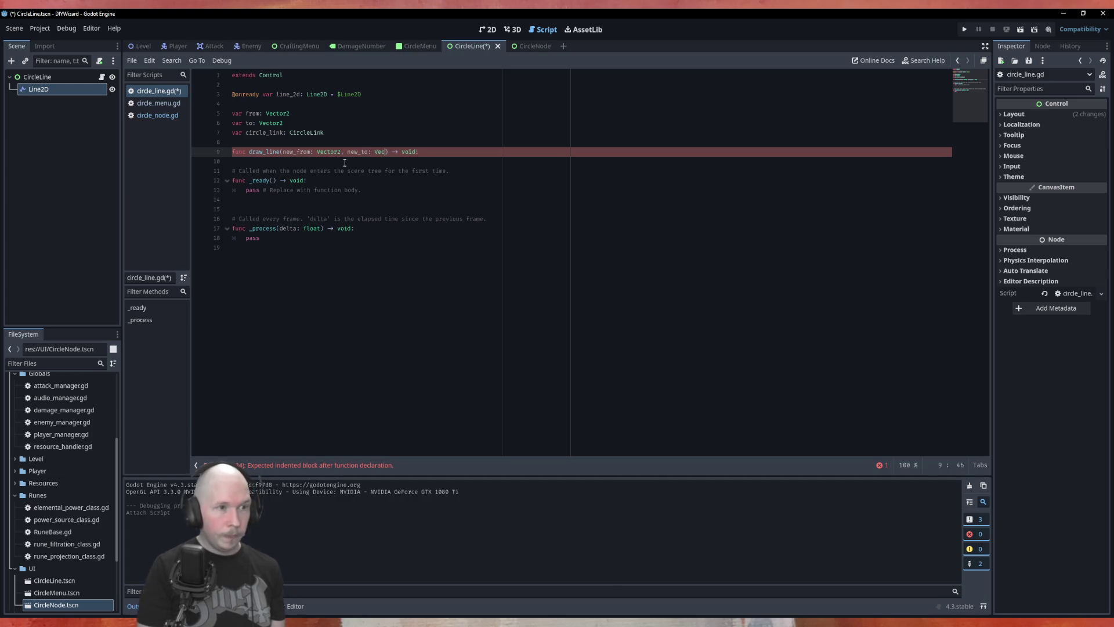
key("Return")
key("End")
key("Return")
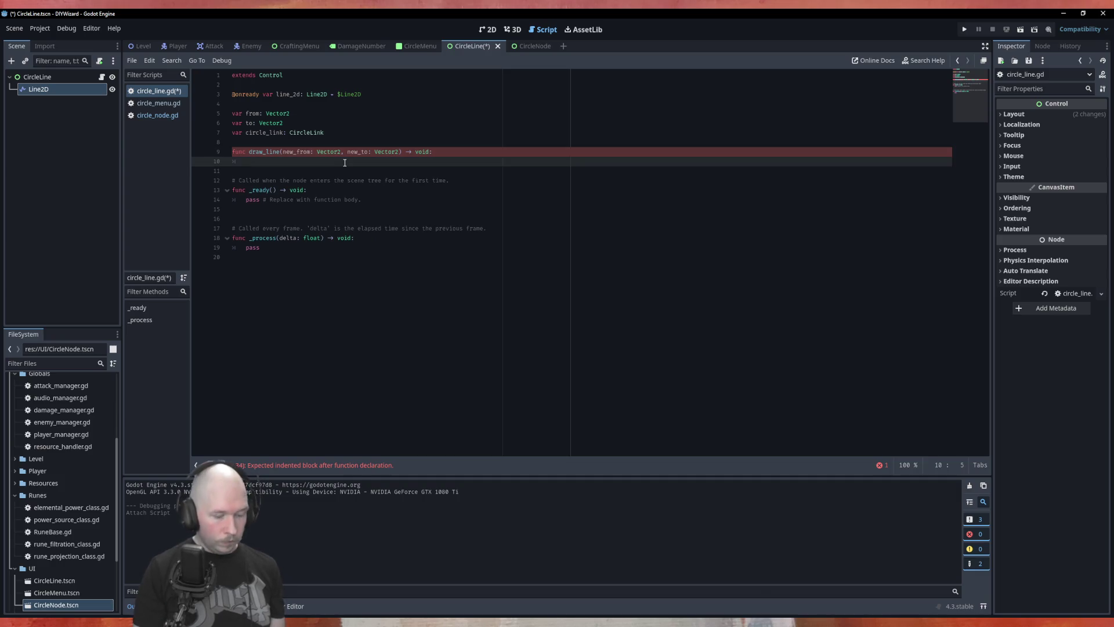
In draw_line's body, assign from = new_from and to = new_to.
type("from ")
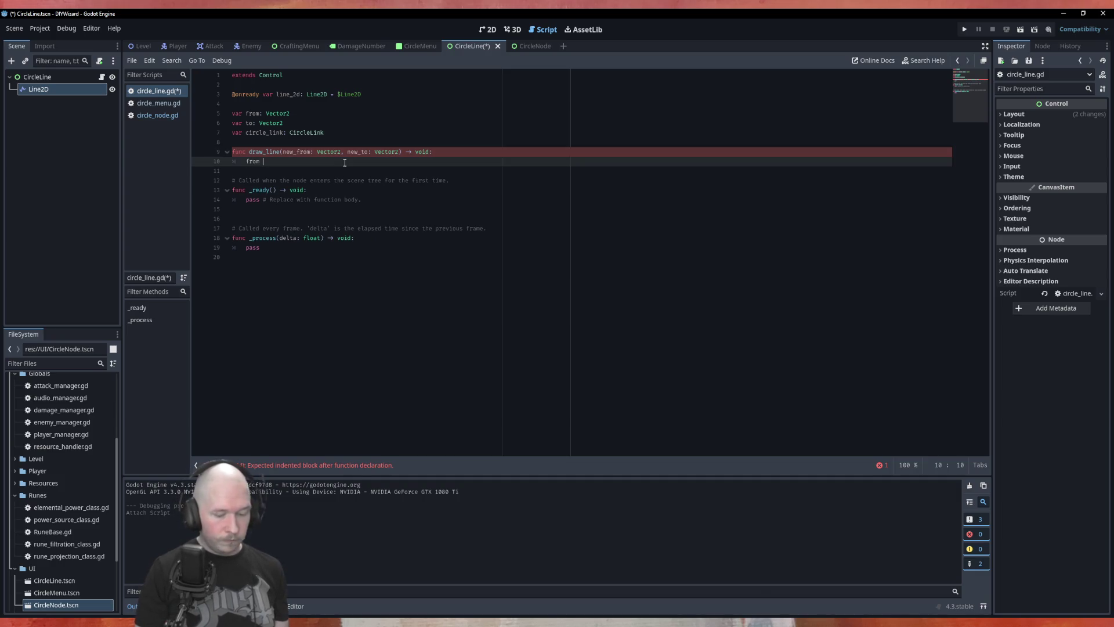
type("= new_")
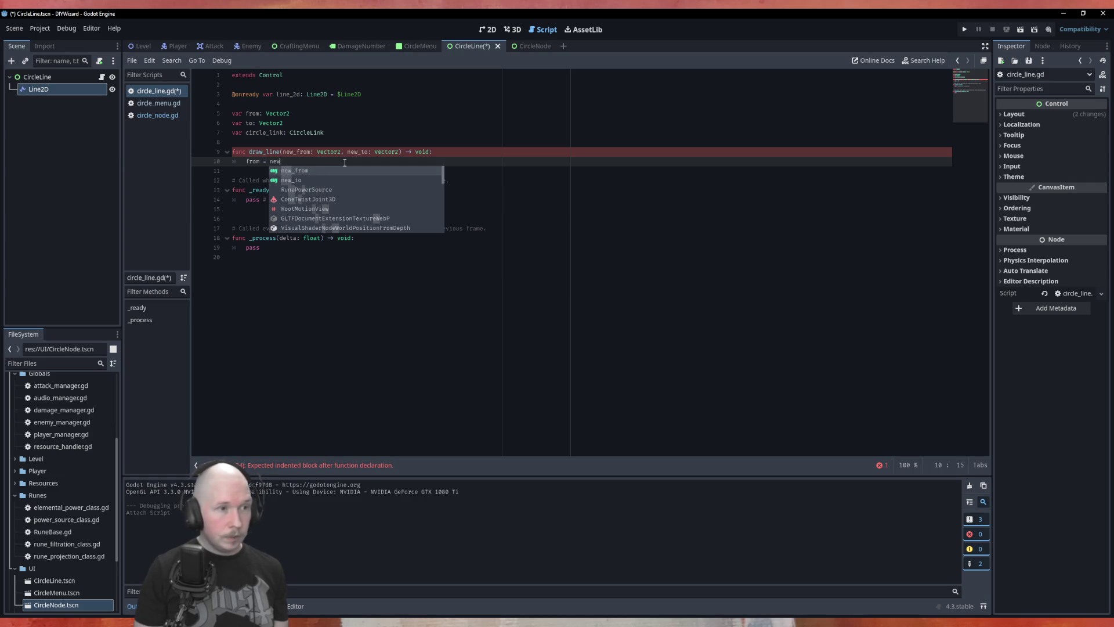
key("Return")
key("Return")
type("to= new")
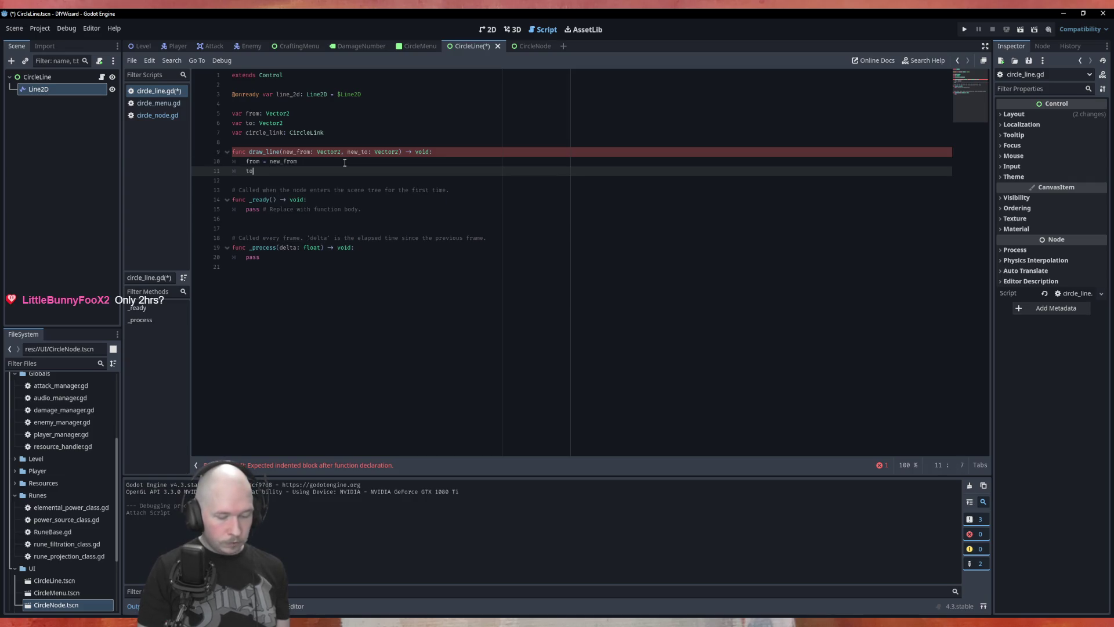
key("Down")
key("Return")
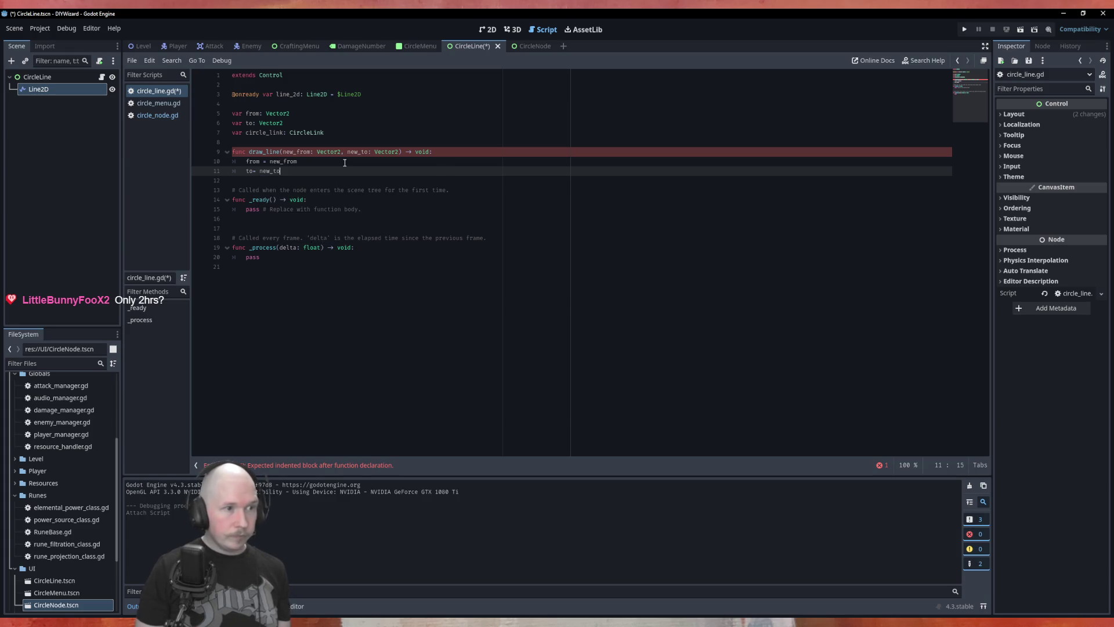
key("Return")
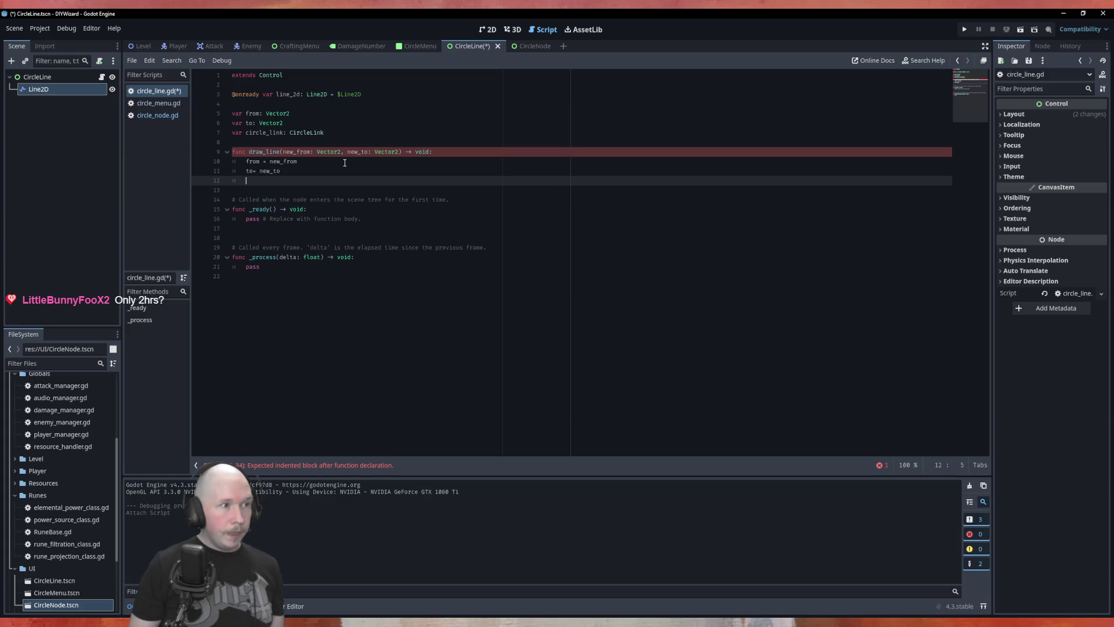
Start a line_2d line in the body and open the Line2D class reference.
type("line")
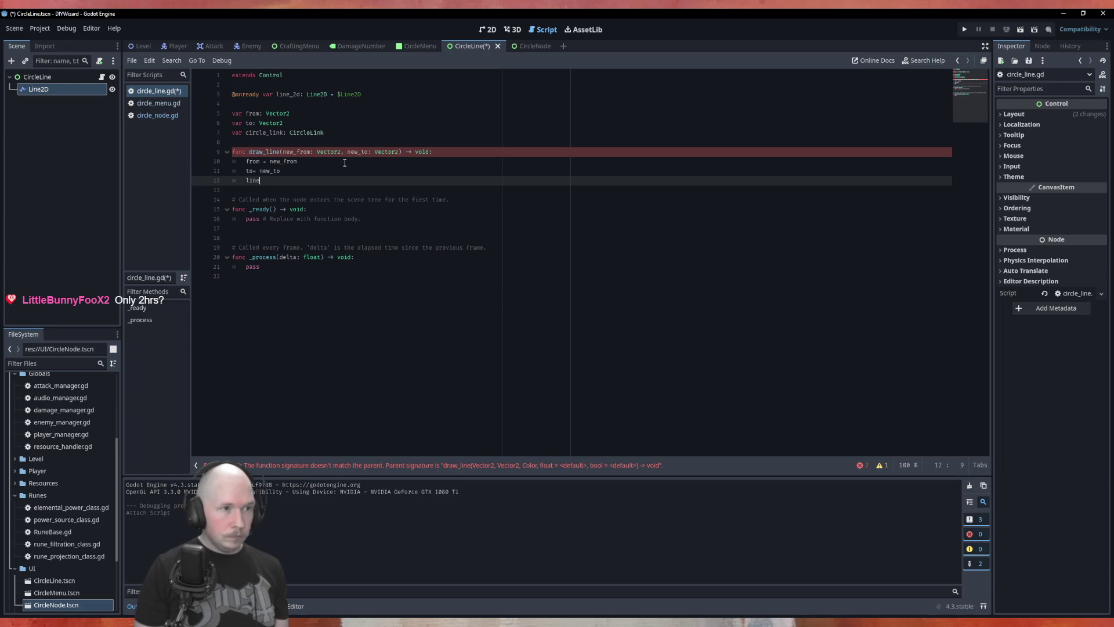
key("Return")
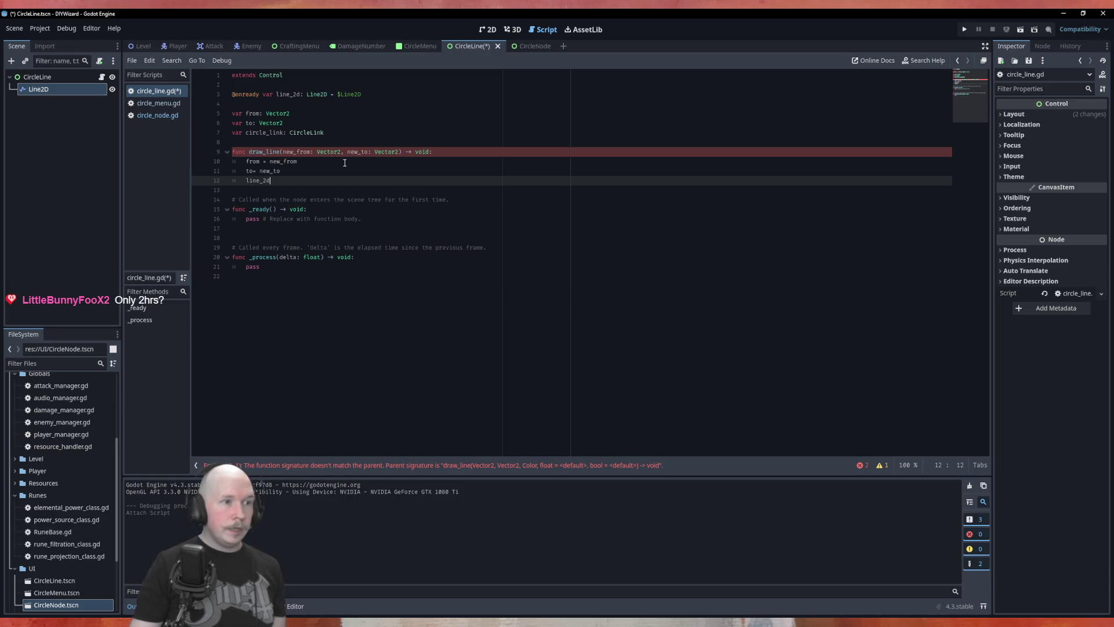
left_click(67, 87)
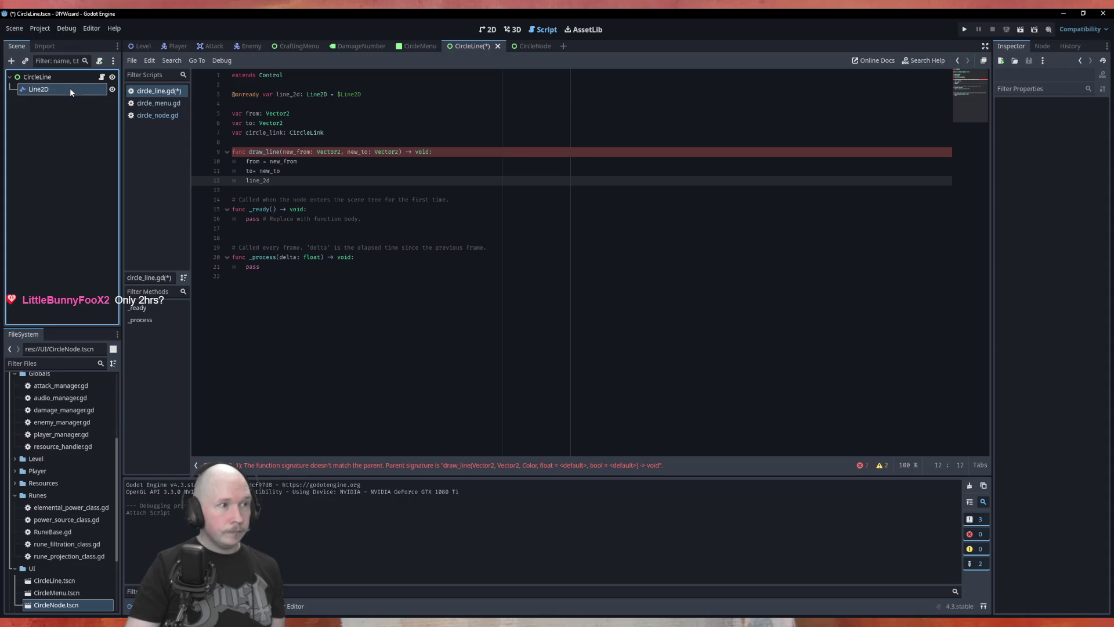
left_click(308, 94, "ctrl")
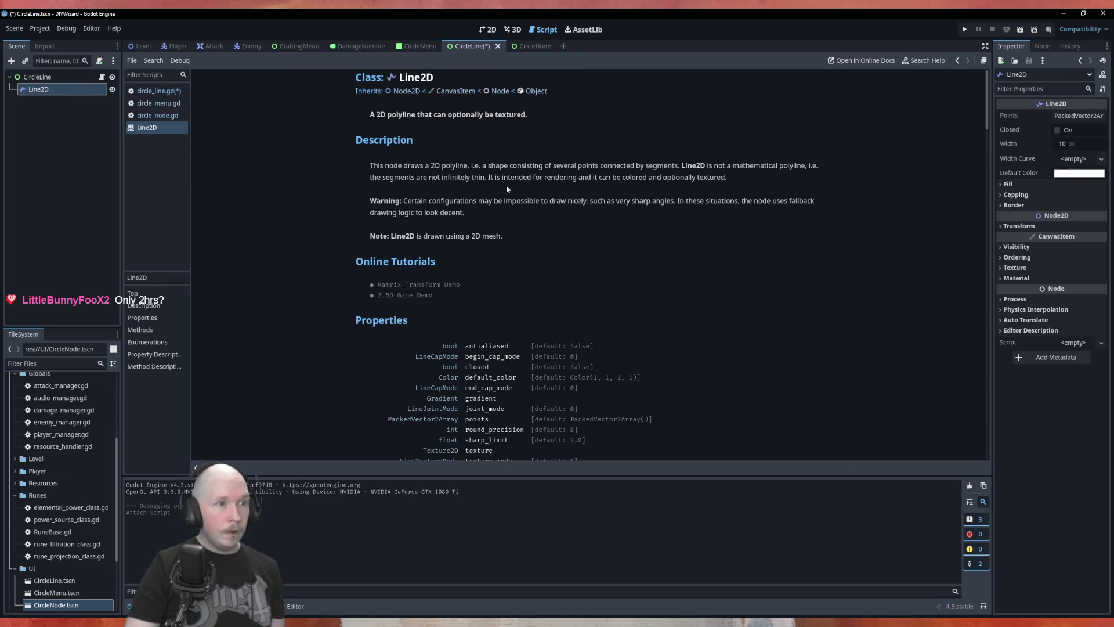
Look up the add_point method in the Line2D reference, then return to circle_line.gd.
scroll(522, 264, "down", 3)
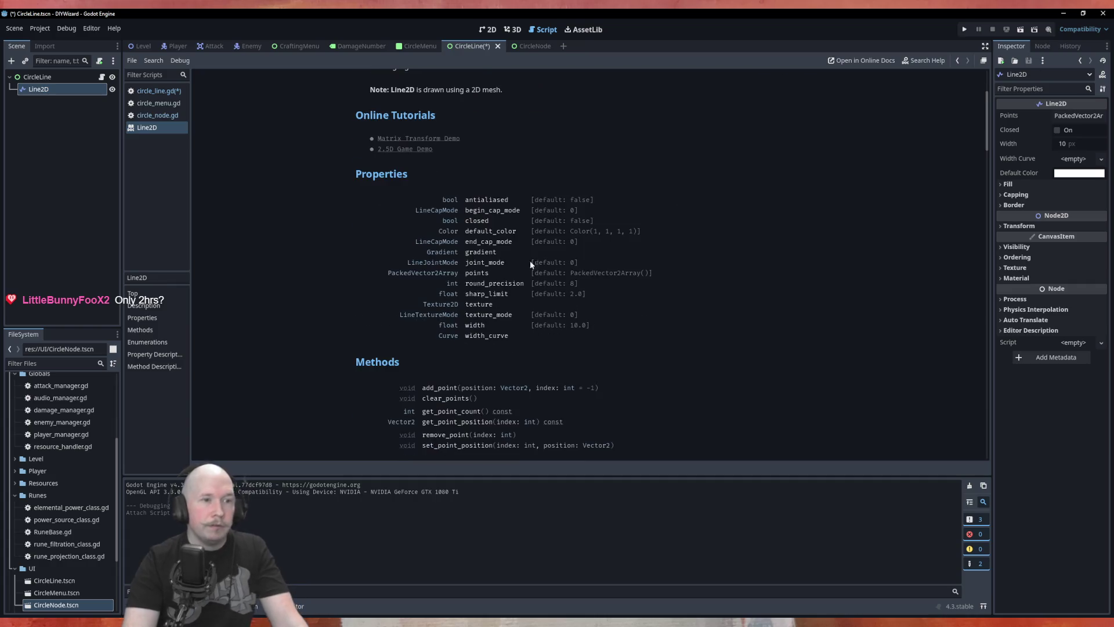
scroll(377, 217, "down", 4)
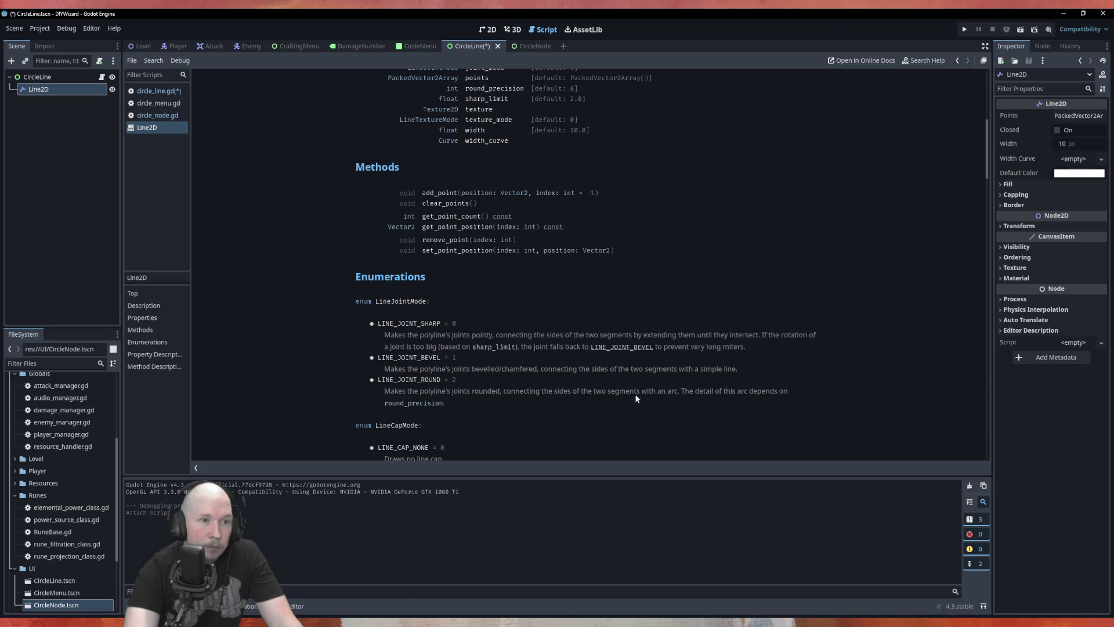
left_click(436, 193)
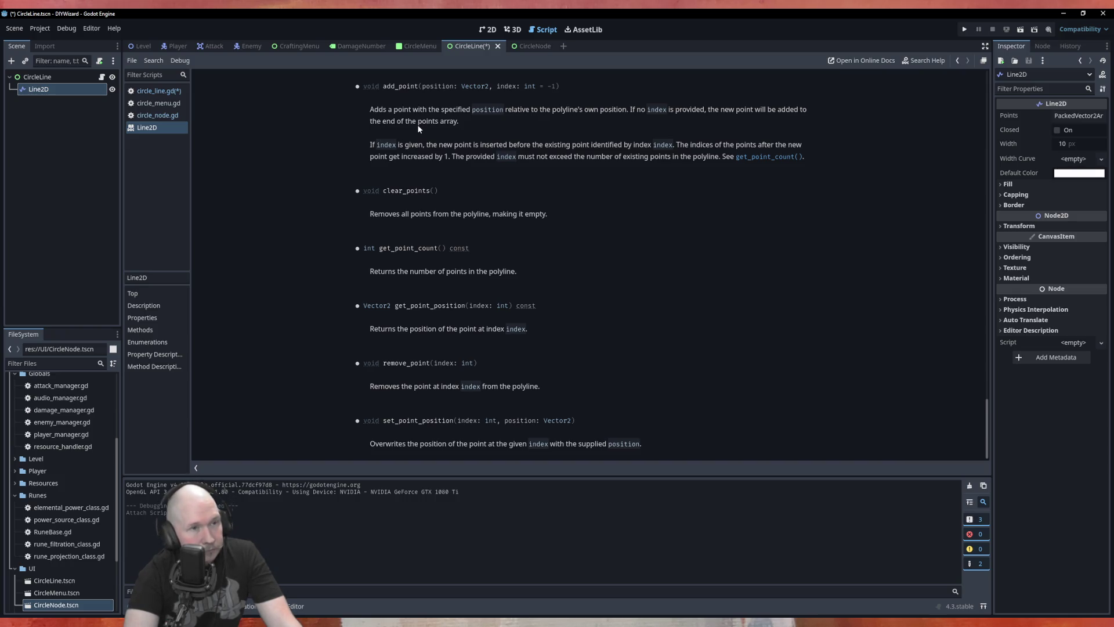
left_click(173, 90)
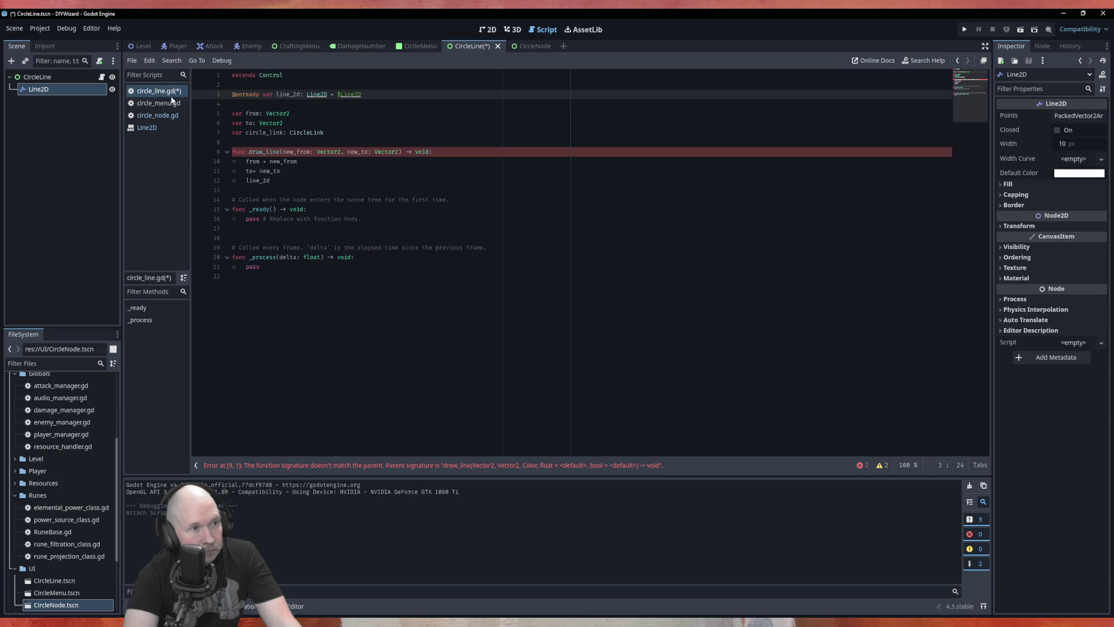
Make draw_line call line_2d.add_point(from) and line_2d.add_point(to), then save circle_line.gd.
left_click(305, 181)
type(".add")
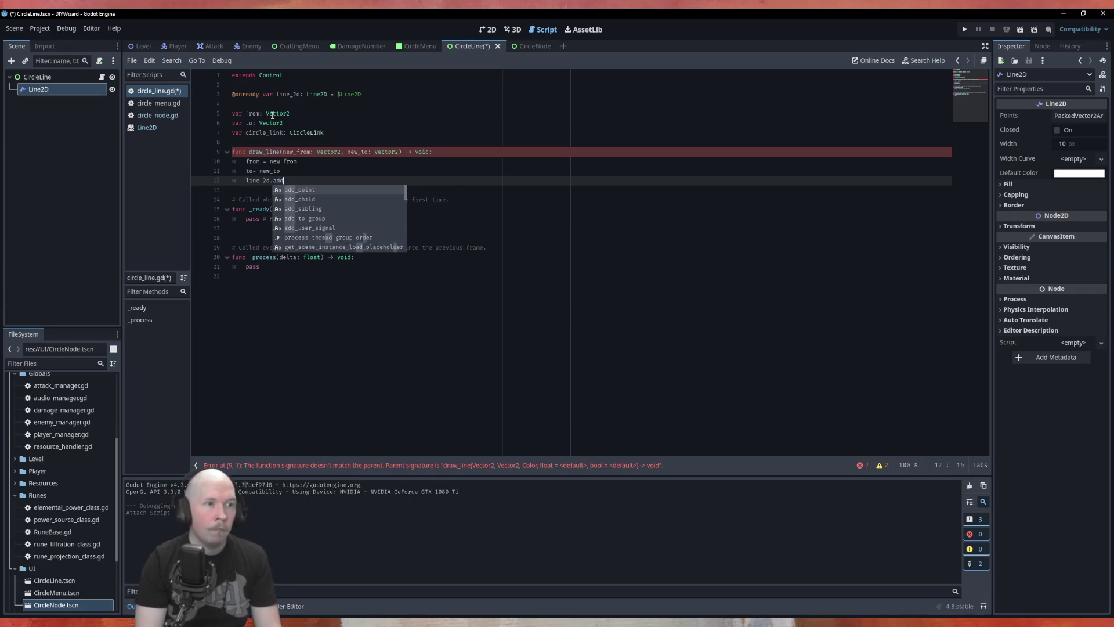
key("Return")
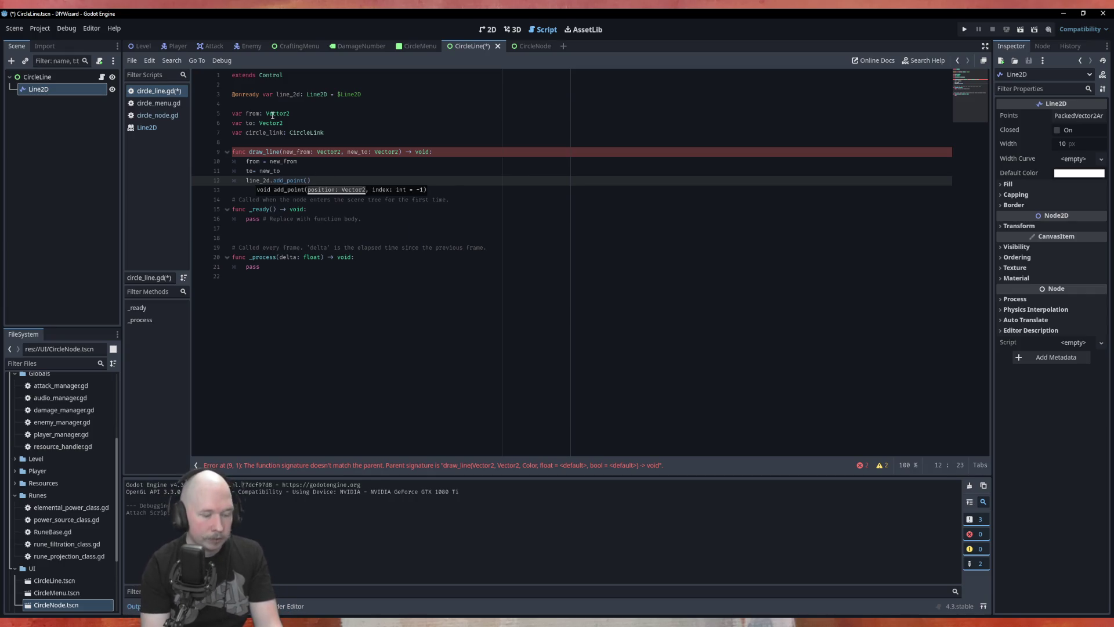
type("from")
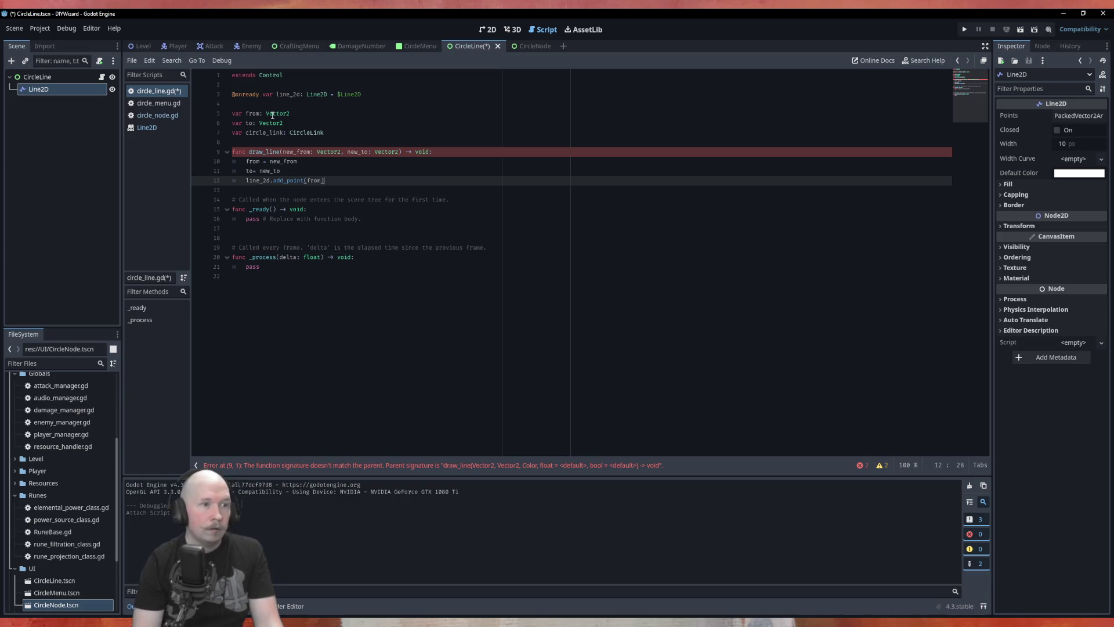
key("Return")
key("Up")
key("ctrl+shift+d")
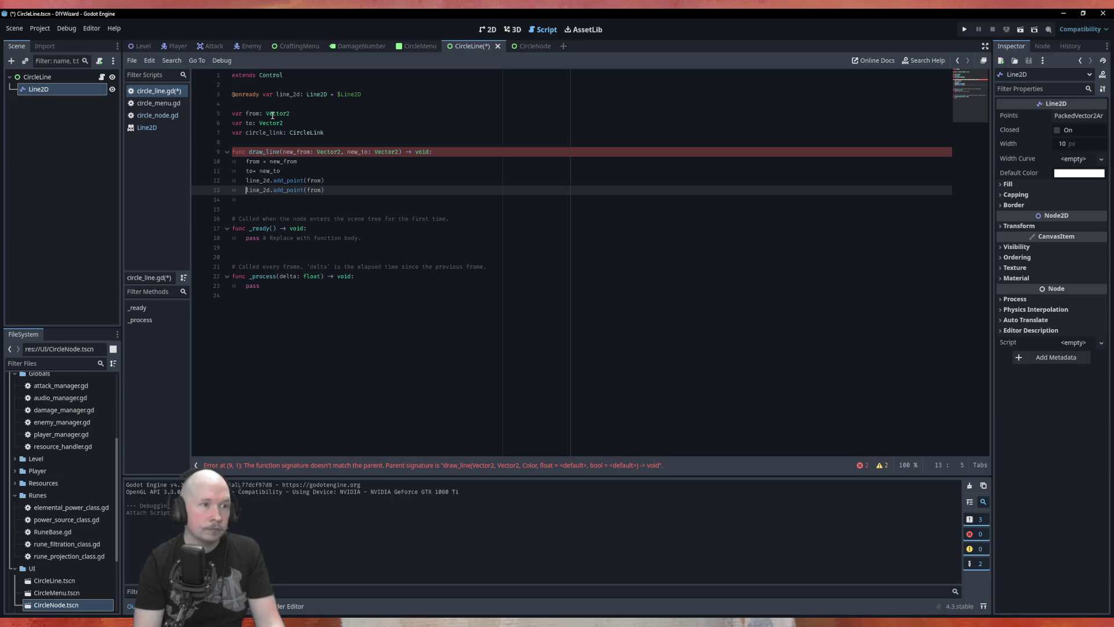
key("End")
key("Left")
key("BackSpace")
key("BackSpace")
key("BackSpace")
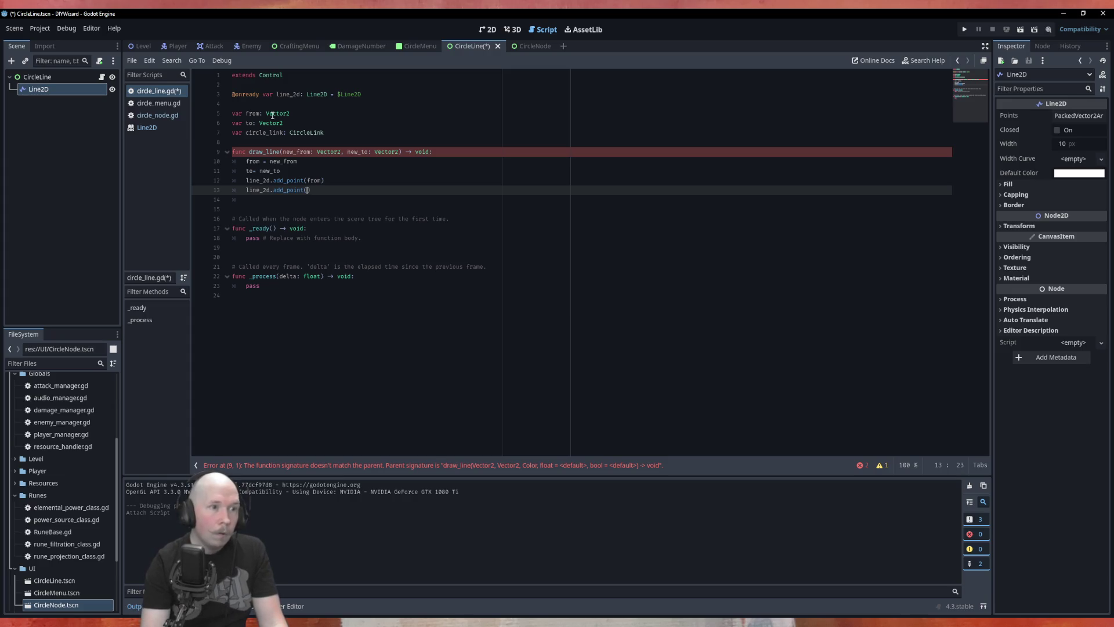
type("to")
key("ctrl+s")
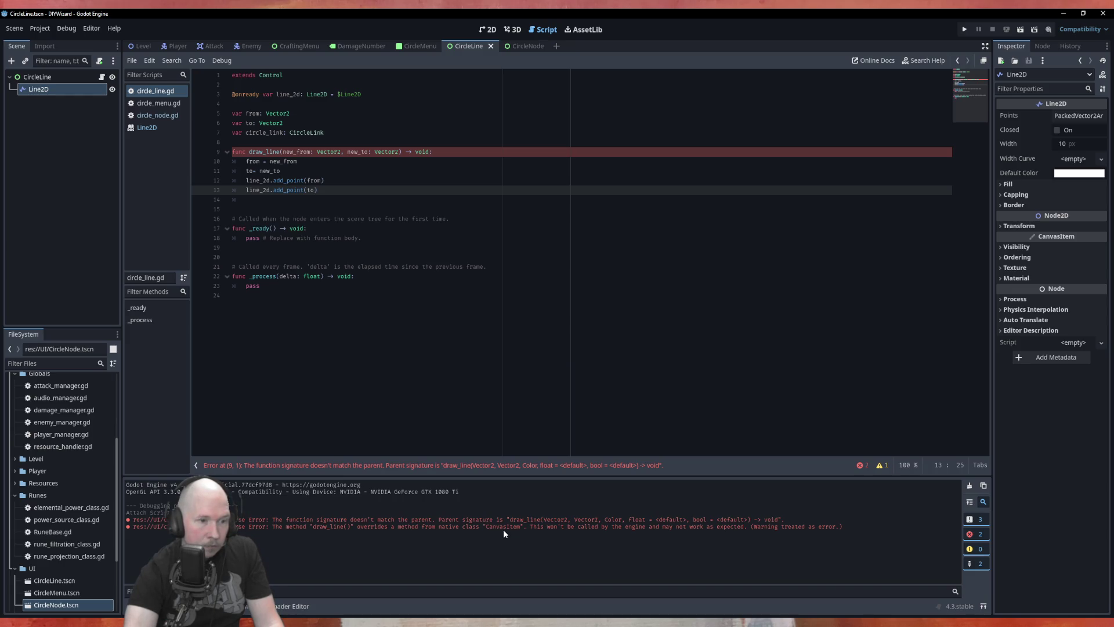
Rename the draw_line function to draw_link and save the CircleLine script.
double_click(277, 152)
key("Right")
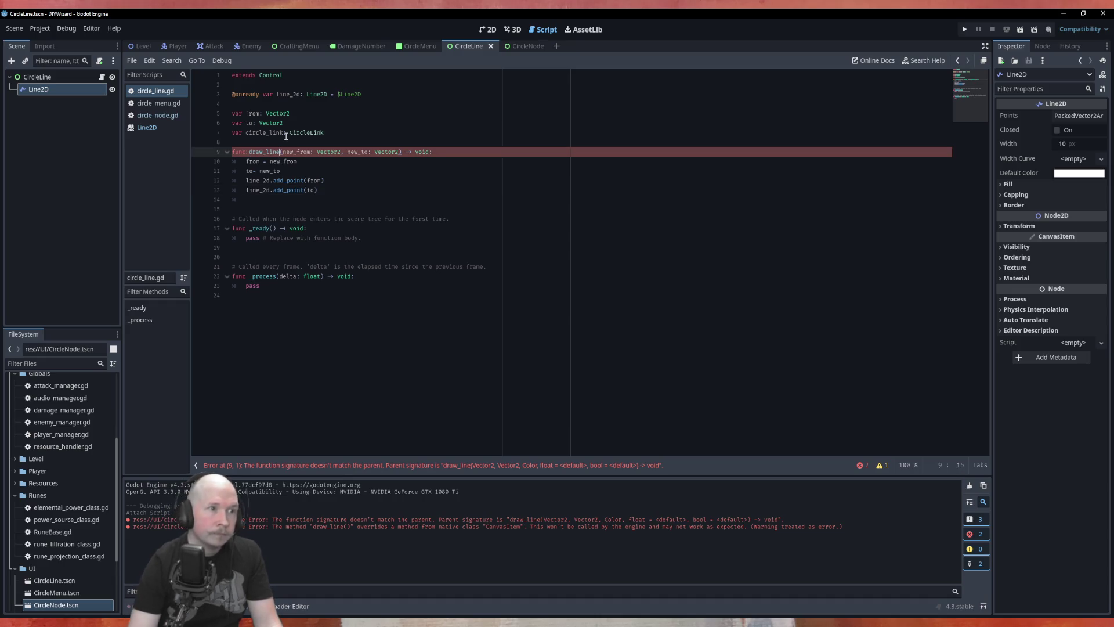
key("BackSpace")
type("k")
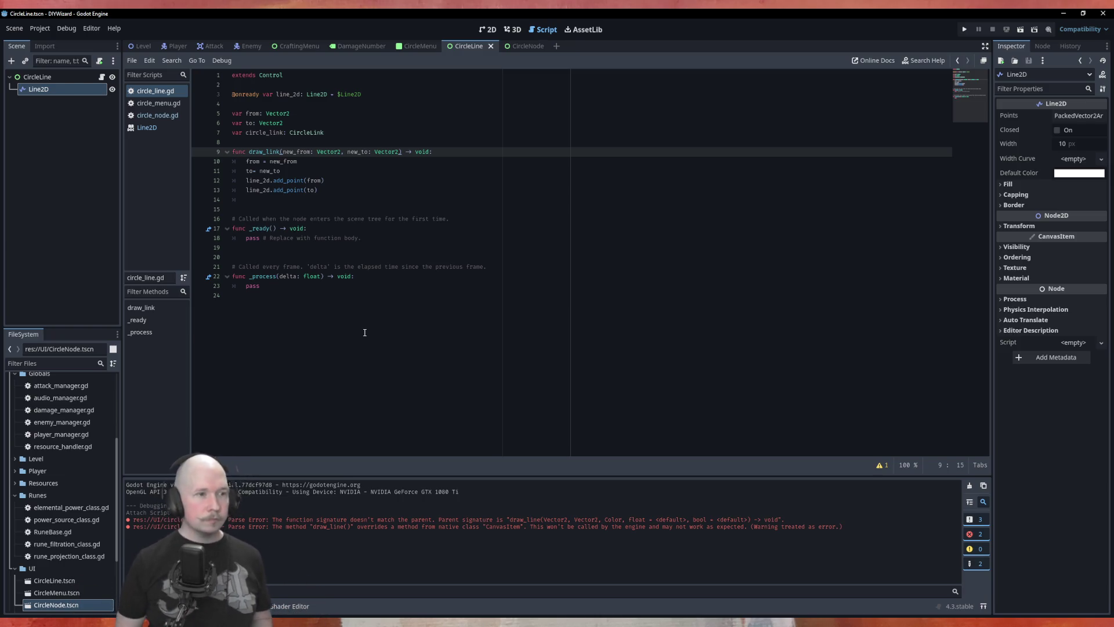
key("ctrl+s")
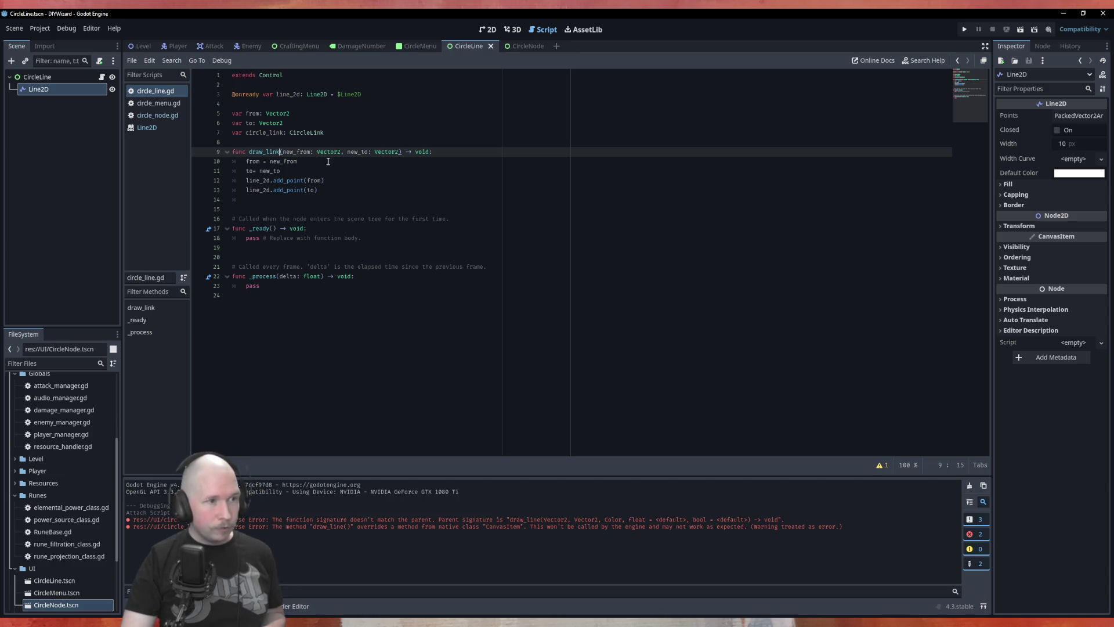
left_click(169, 104)
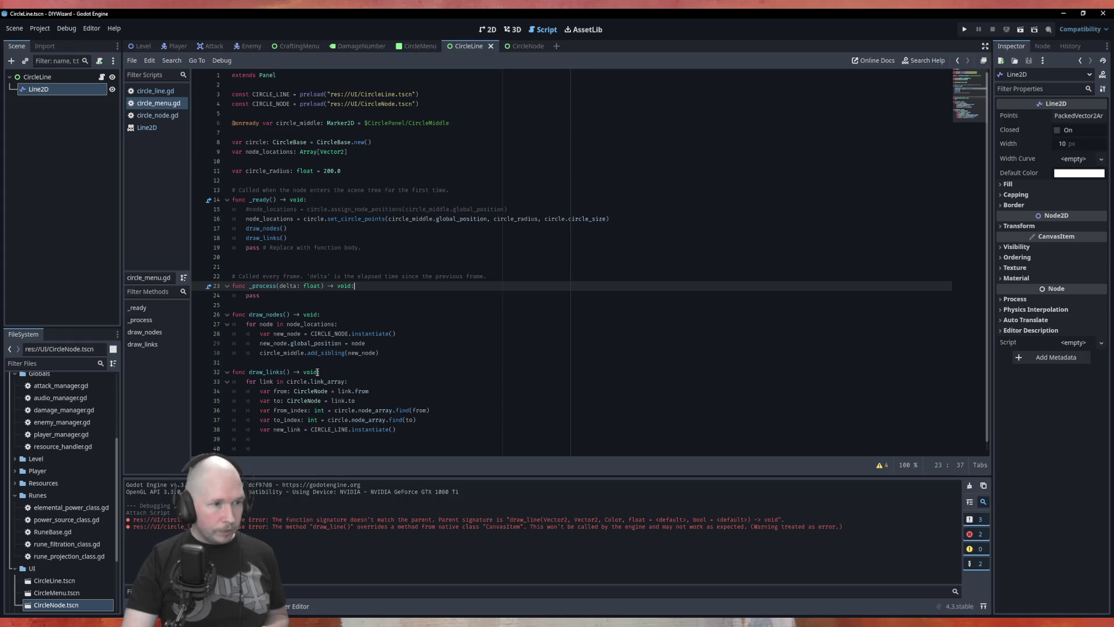
Add 'circle_middle.add_sibling(new_link)' in draw_links after the new_link line.
left_click(422, 429)
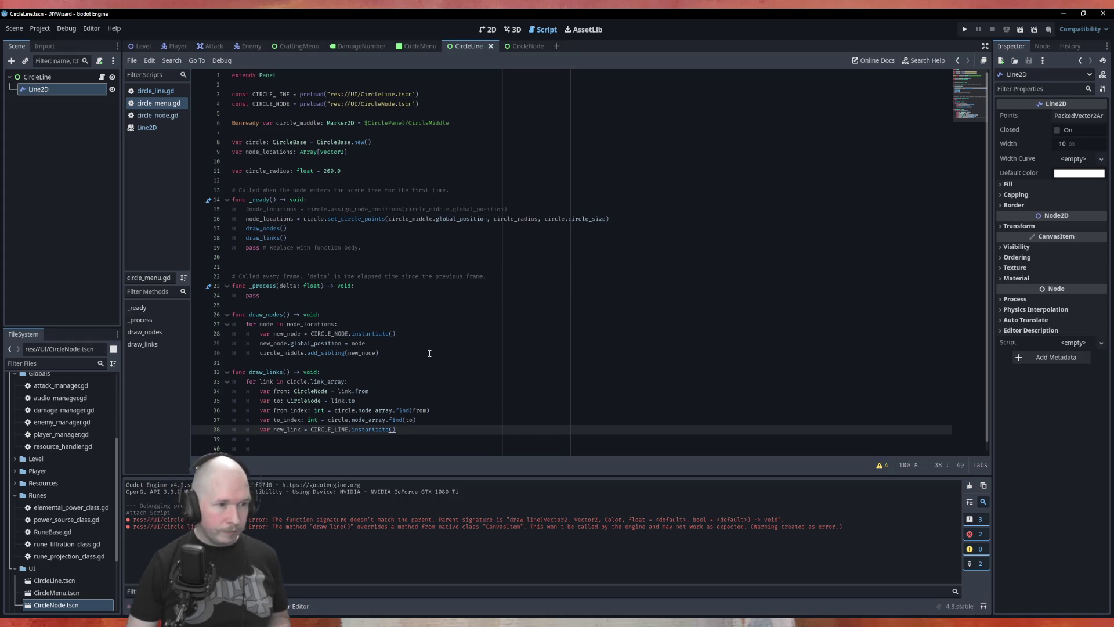
key("Return")
type("ci")
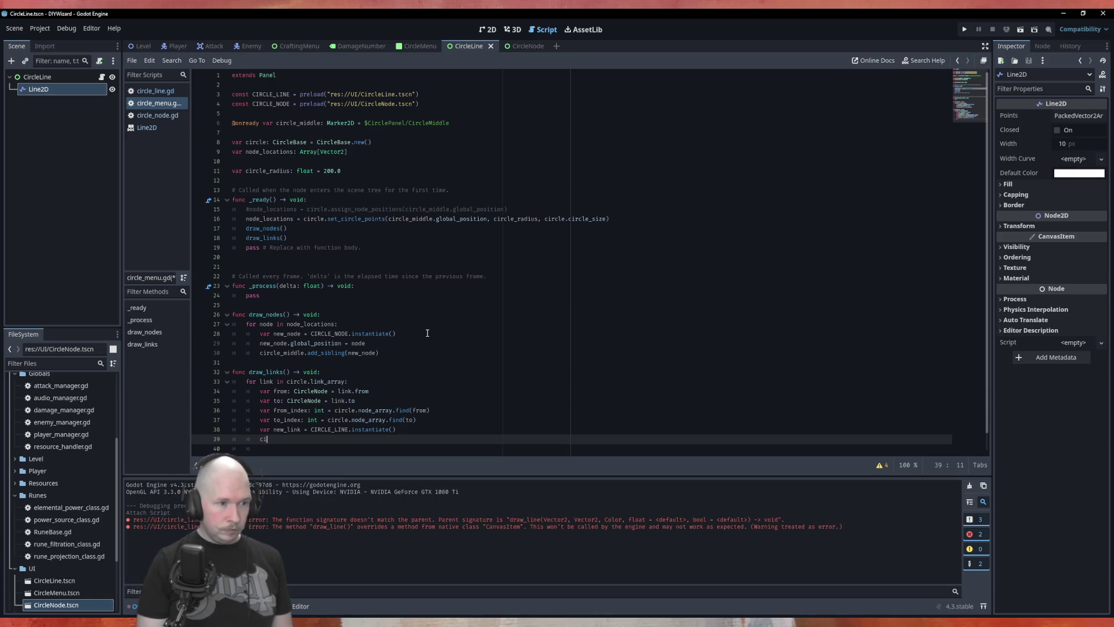
key("Down")
key("Return")
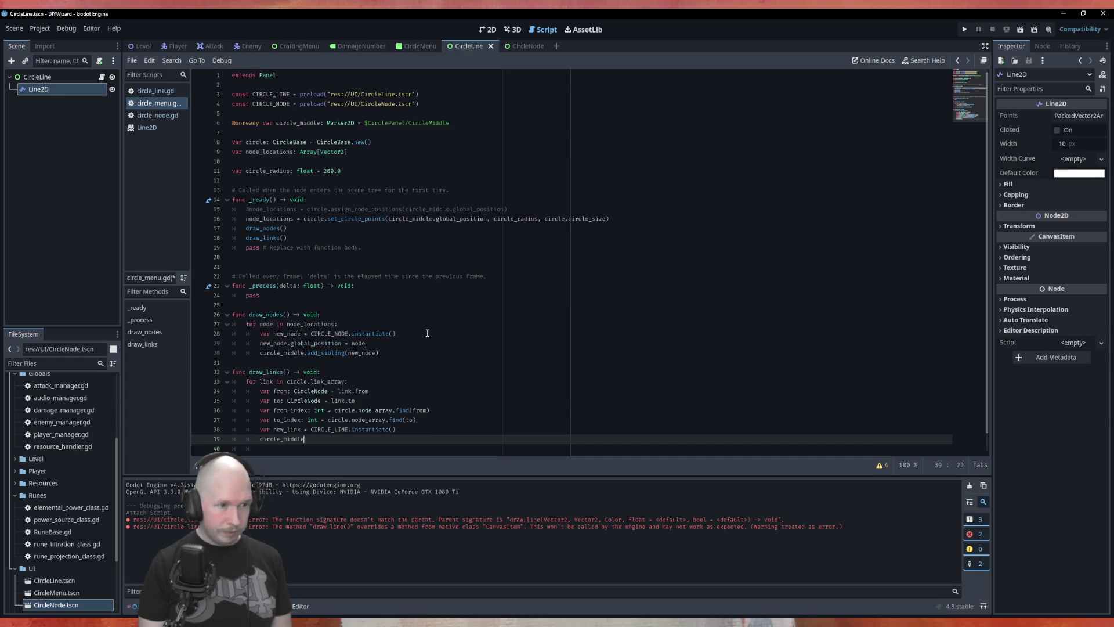
type(".ad")
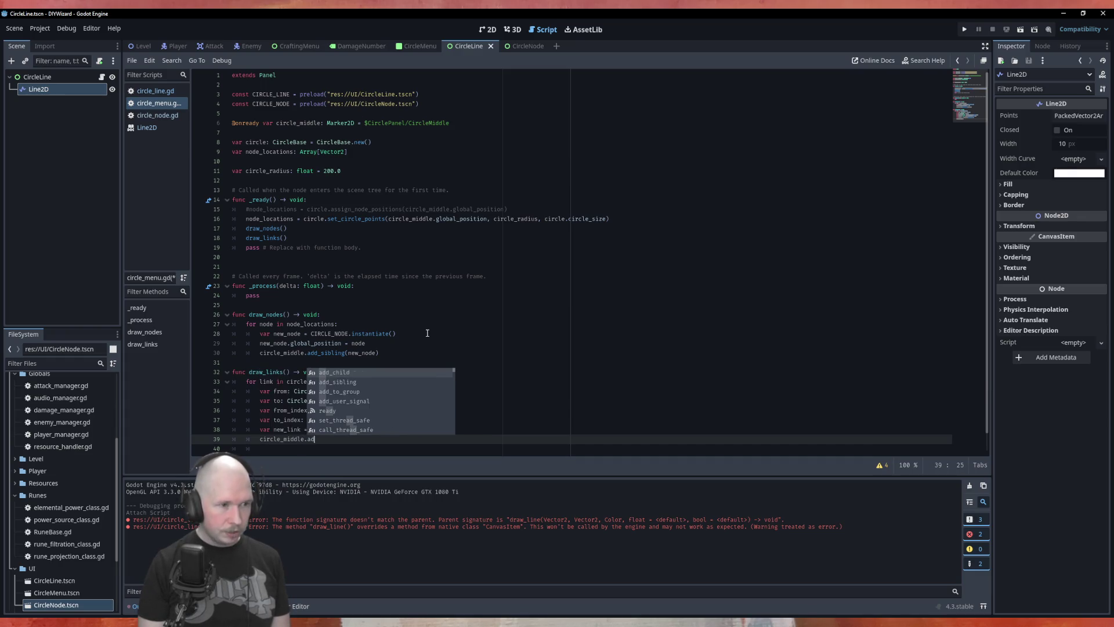
key("Down")
key("Return")
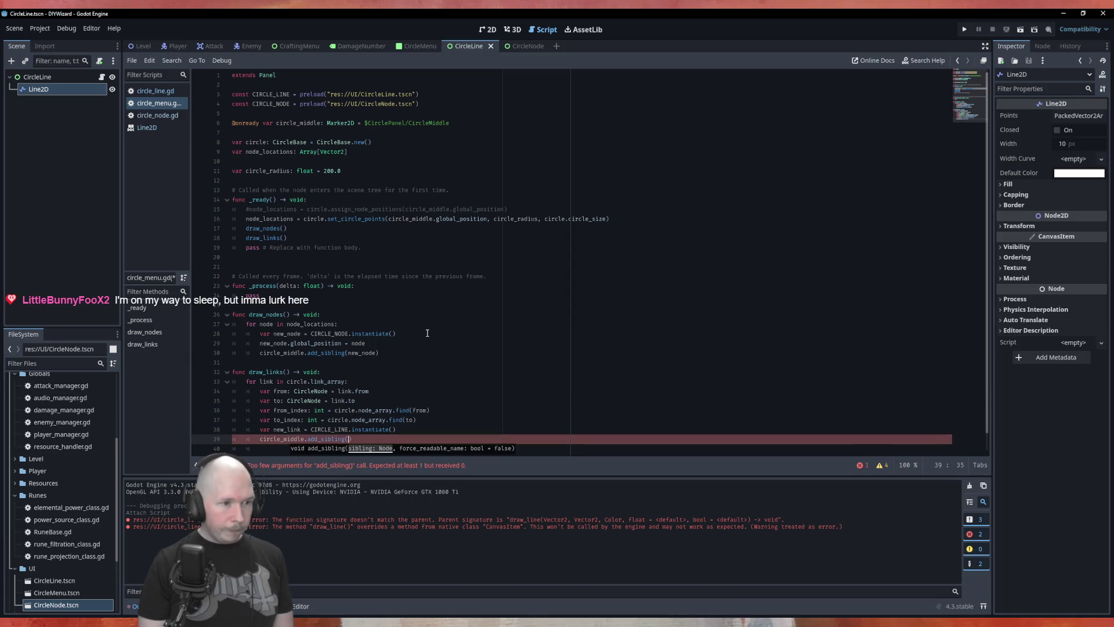
type("new")
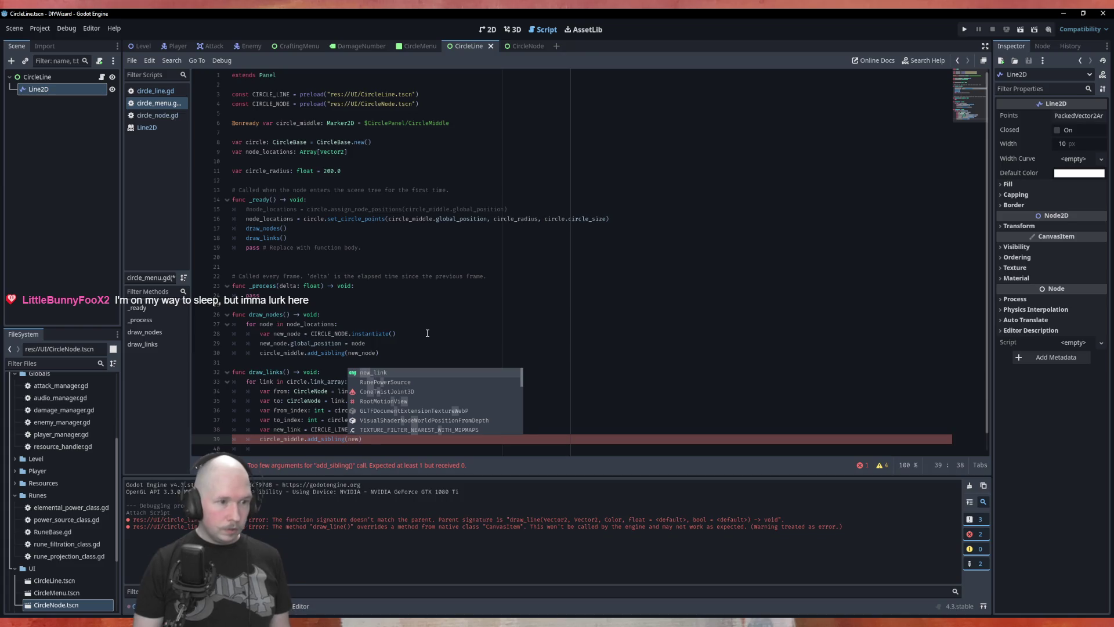
key("Return")
key("Return")
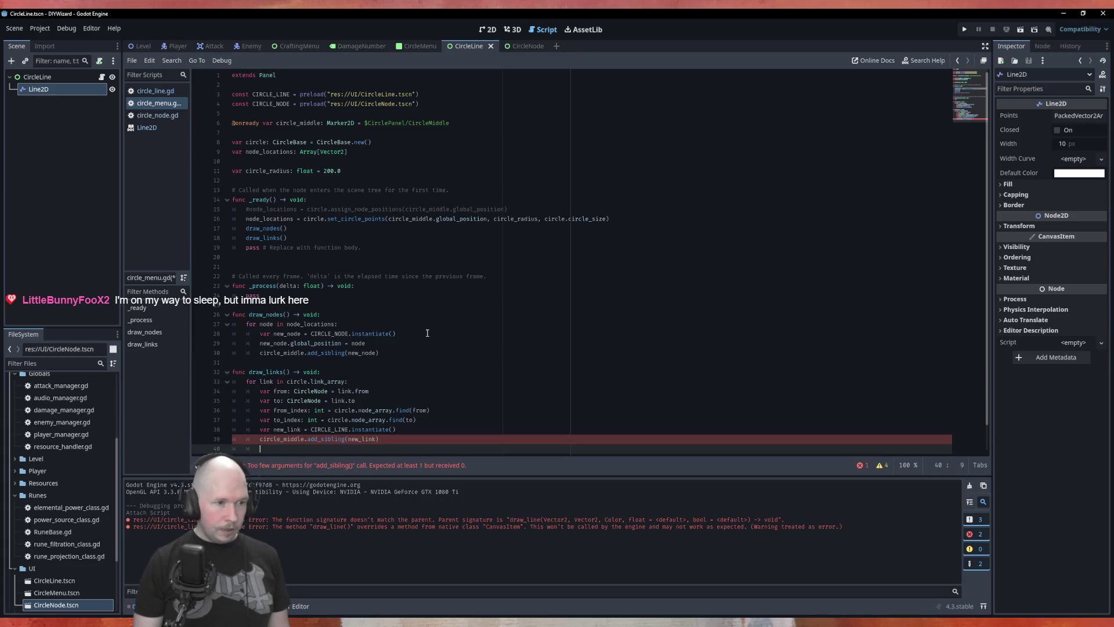
Call new_link.draw_link(node_locations[from_index], node_locations[to_index]) and save circle_menu.gd.
type("new")
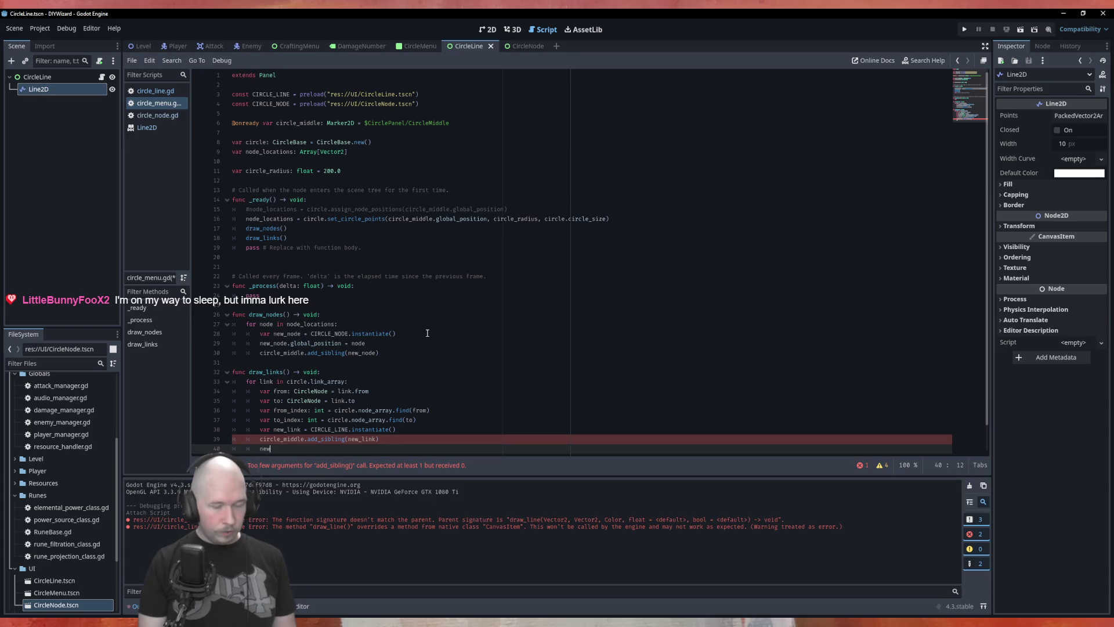
type("_l")
key("Return")
type("dr")
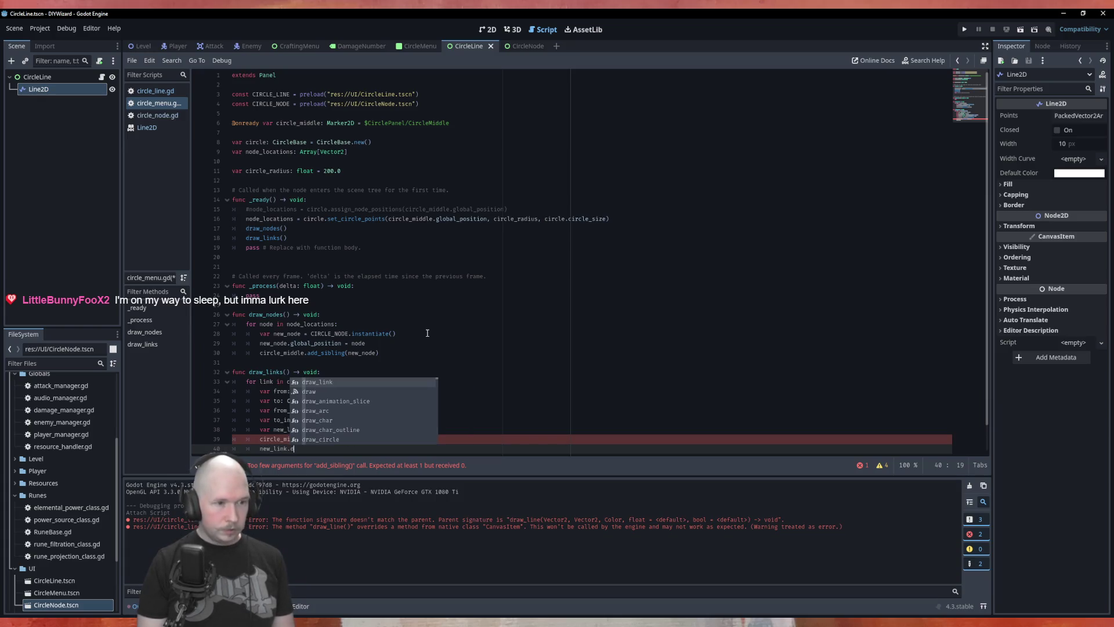
key("Return")
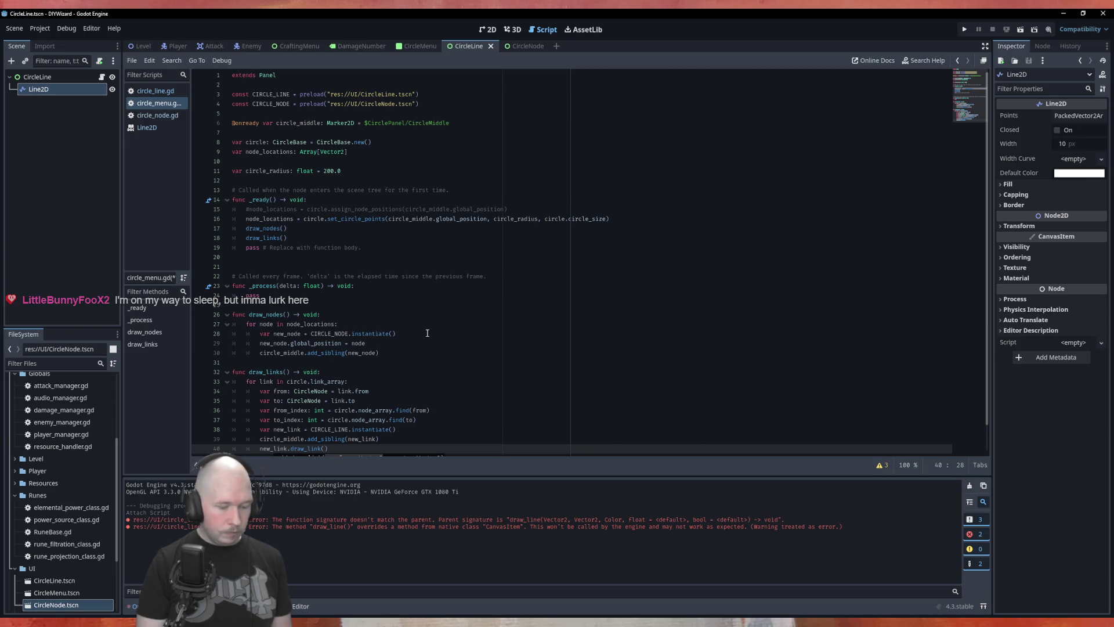
type("node")
key("Return")
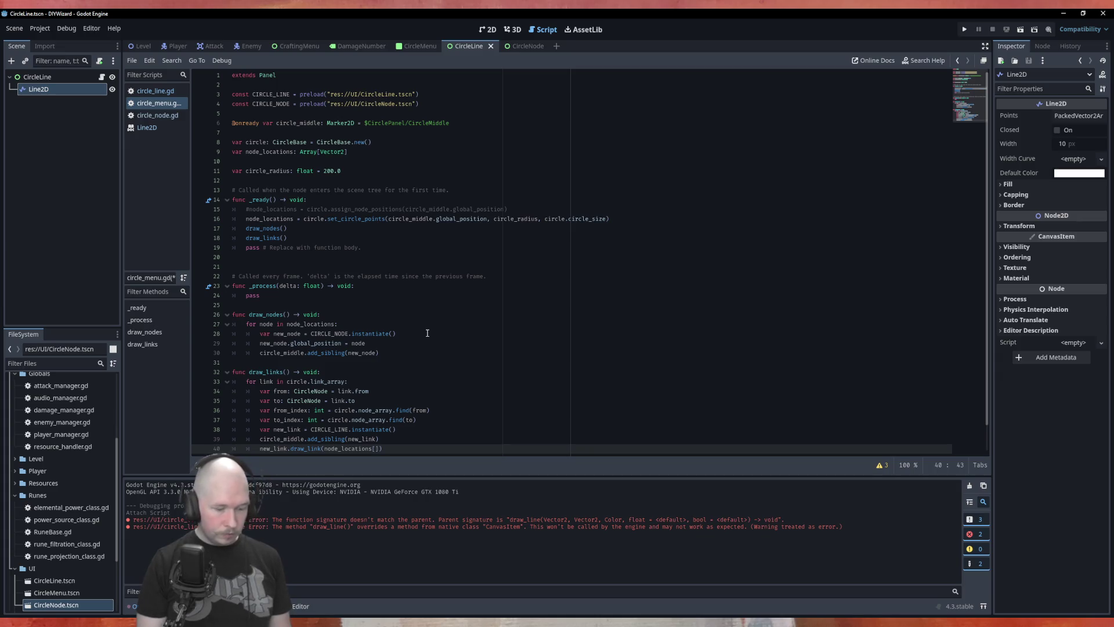
type("from")
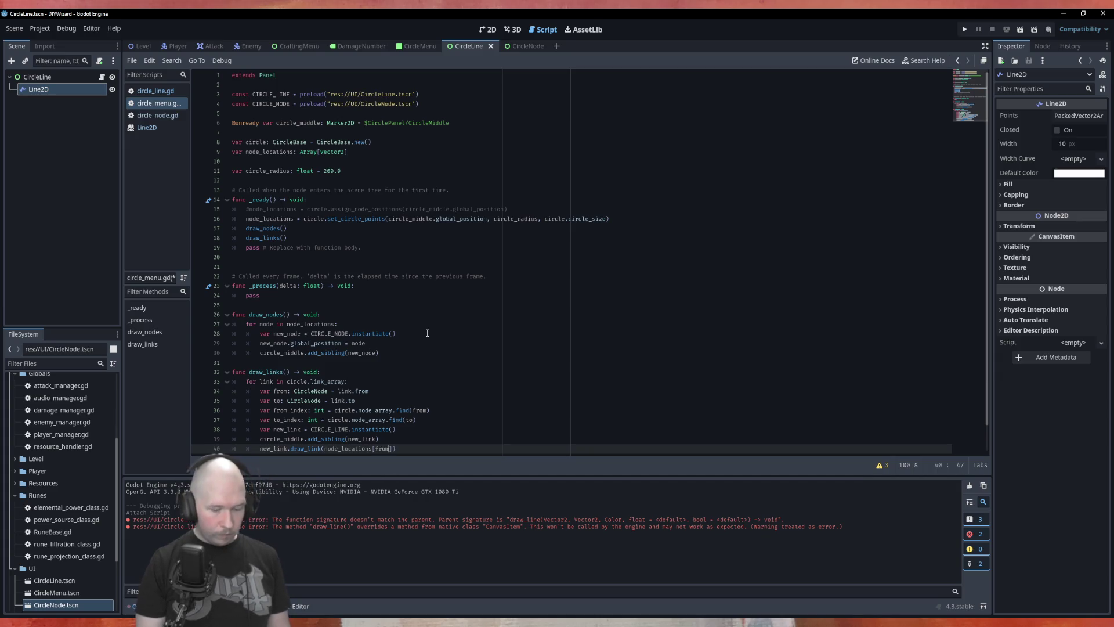
type("ex]")
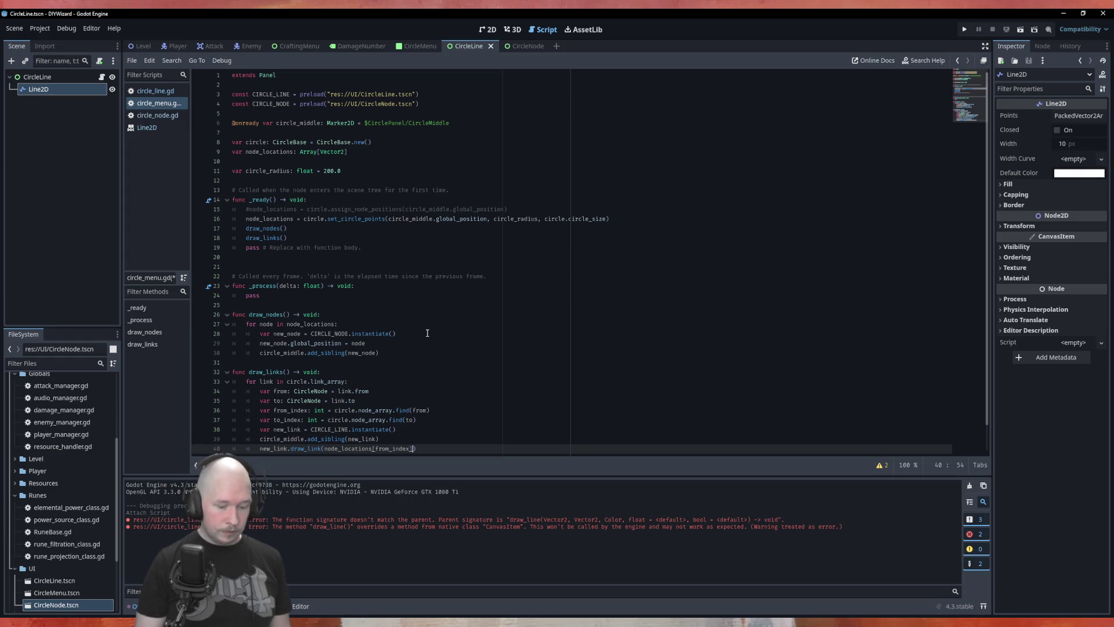
type(", ")
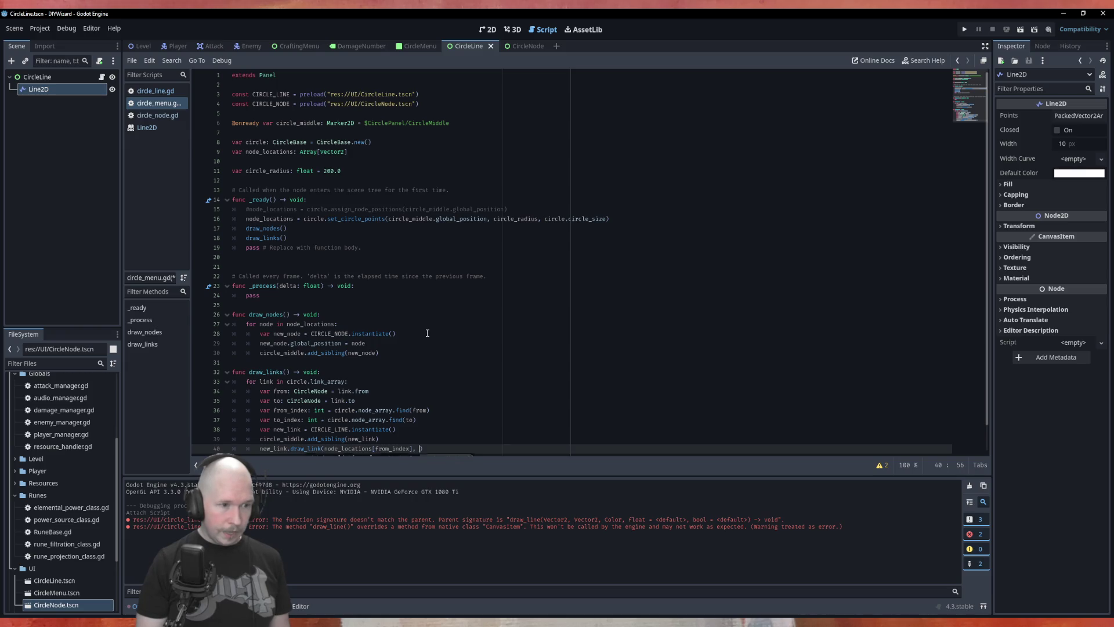
type("node")
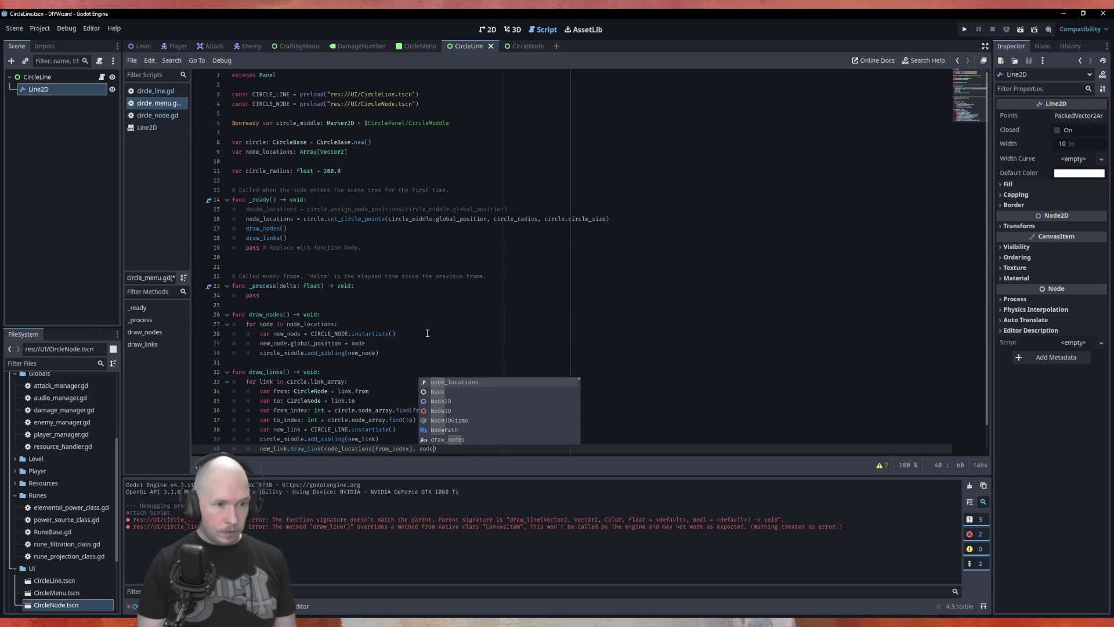
key("Return")
type("[to_in")
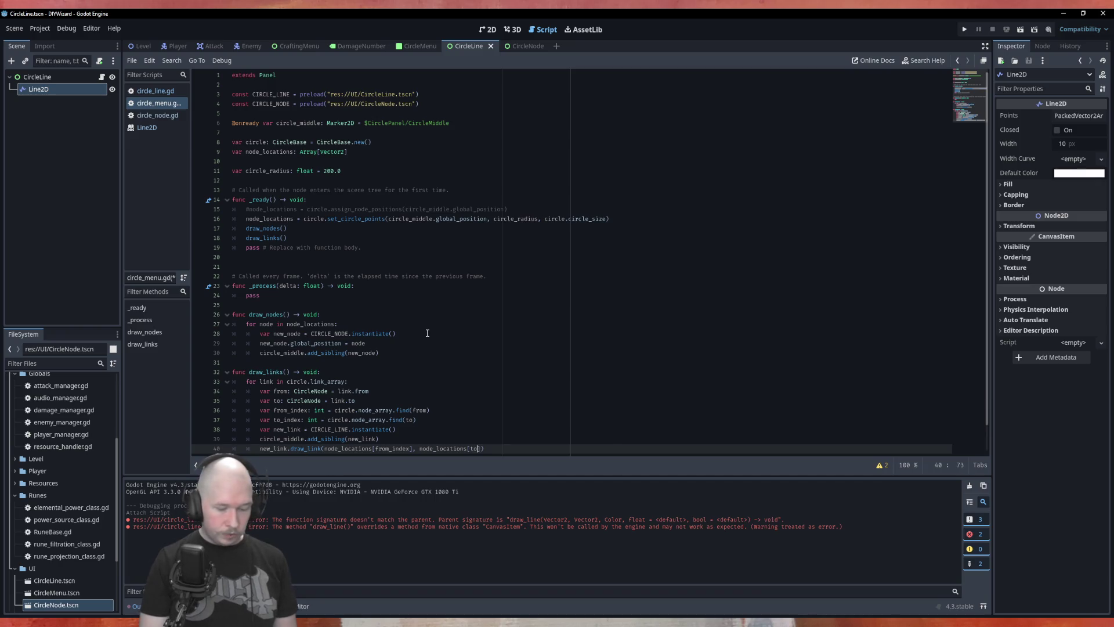
type("dex")
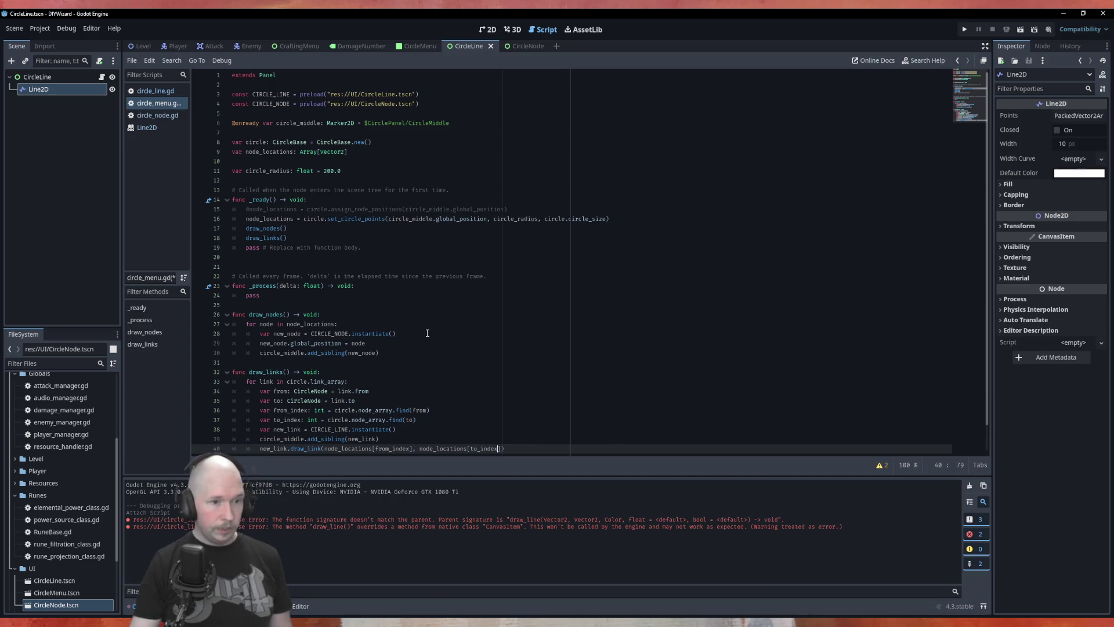
left_click(494, 344)
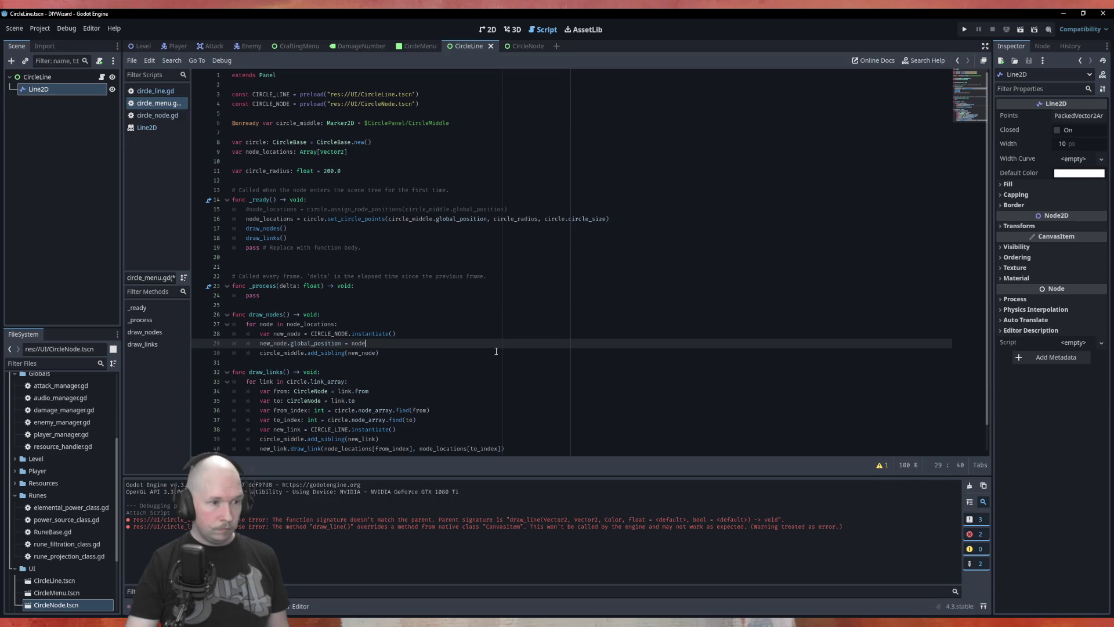
key("ctrl+s")
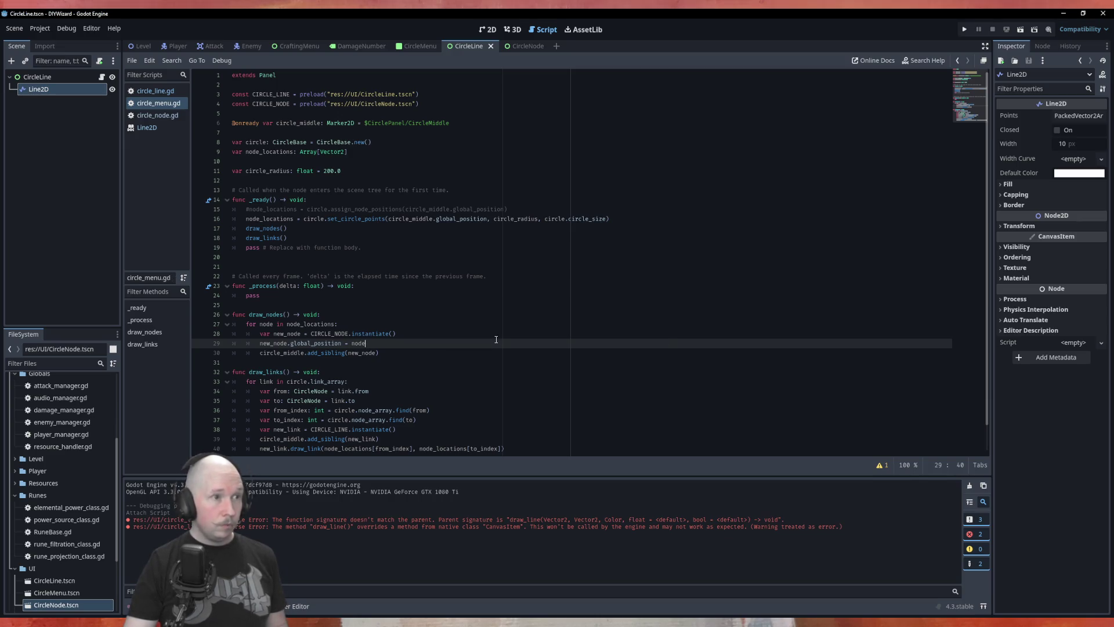
left_click(424, 50)
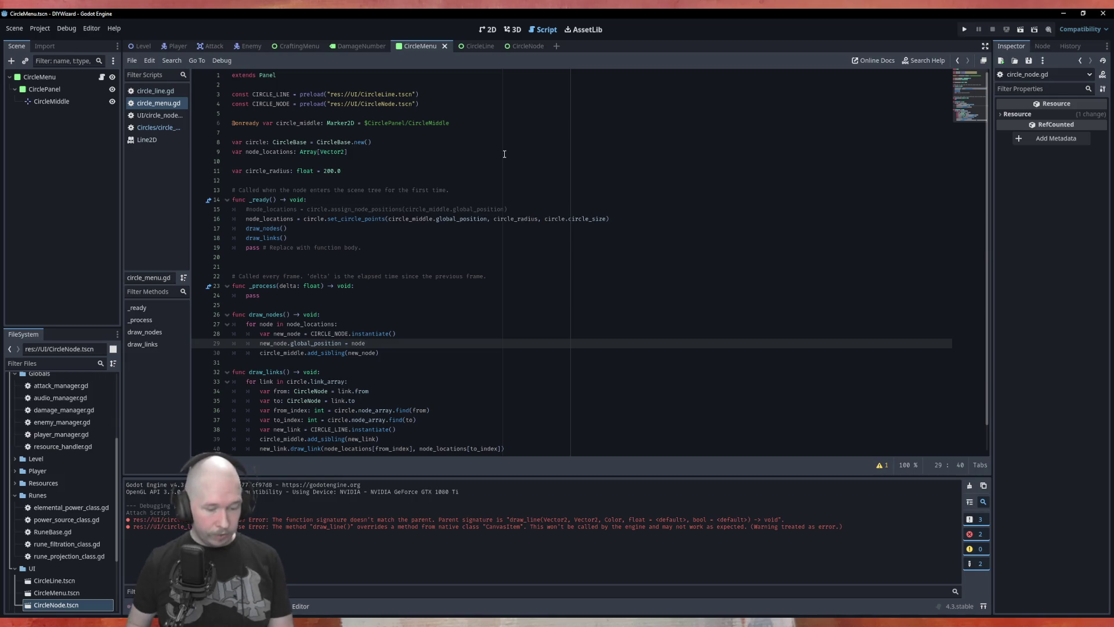
key("F6")
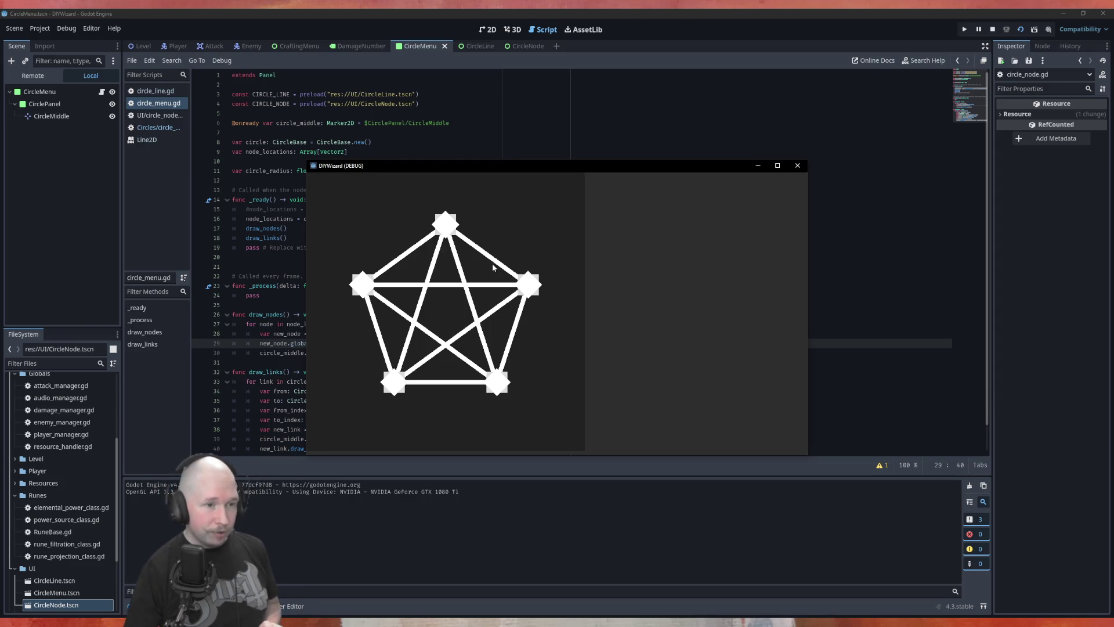
left_click(798, 165)
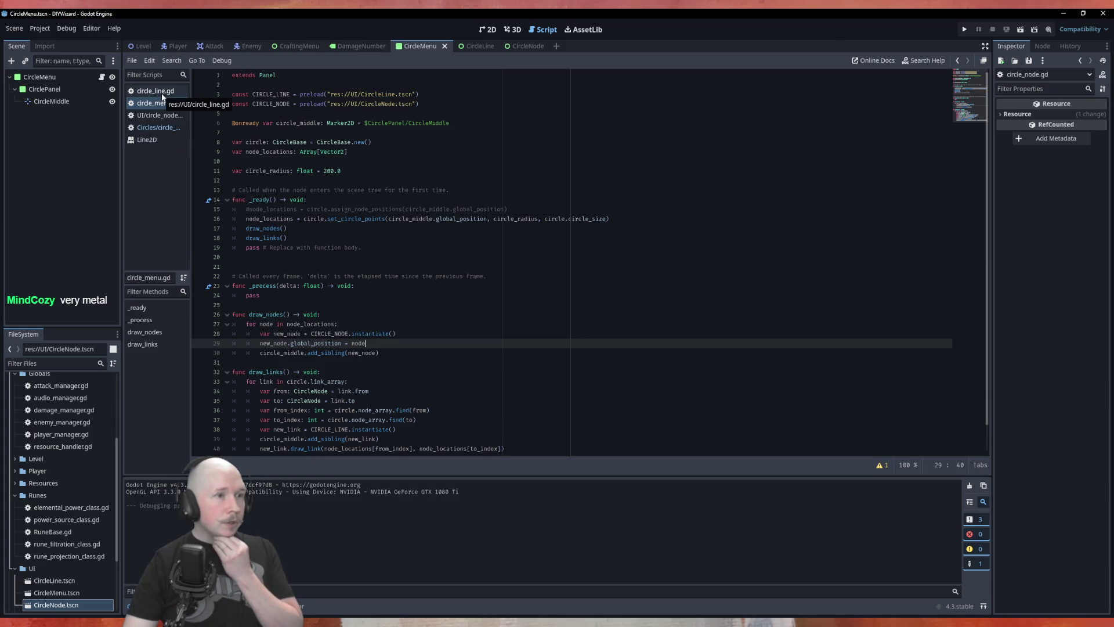
Set circle_size to 7 in circle_base.gd, save, and run the project.
left_click(334, 142, "ctrl")
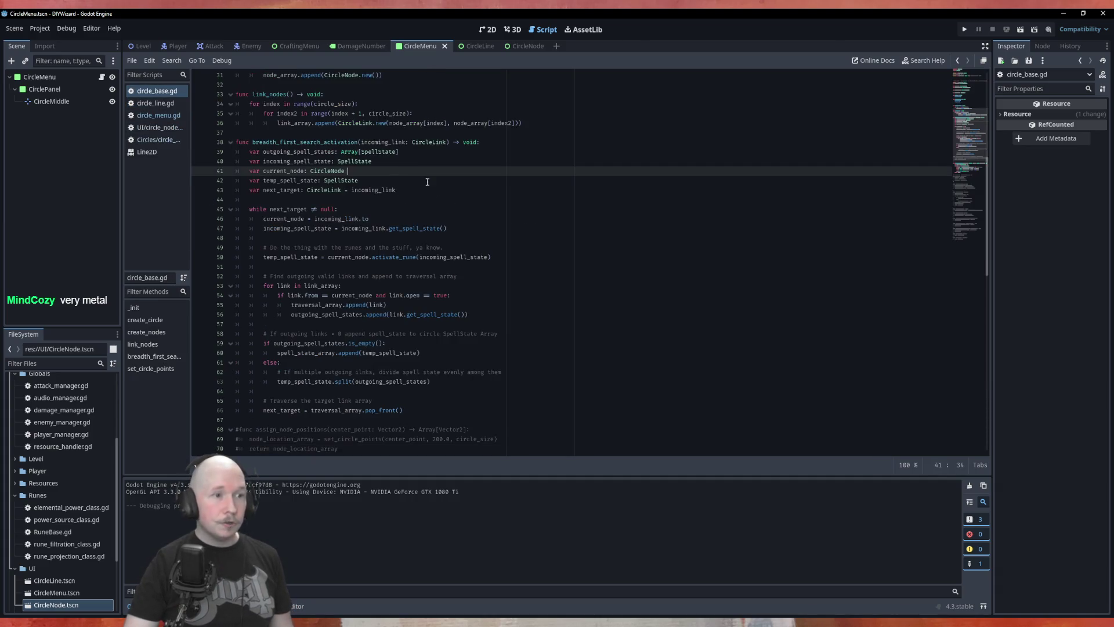
scroll(397, 217, "up", 10)
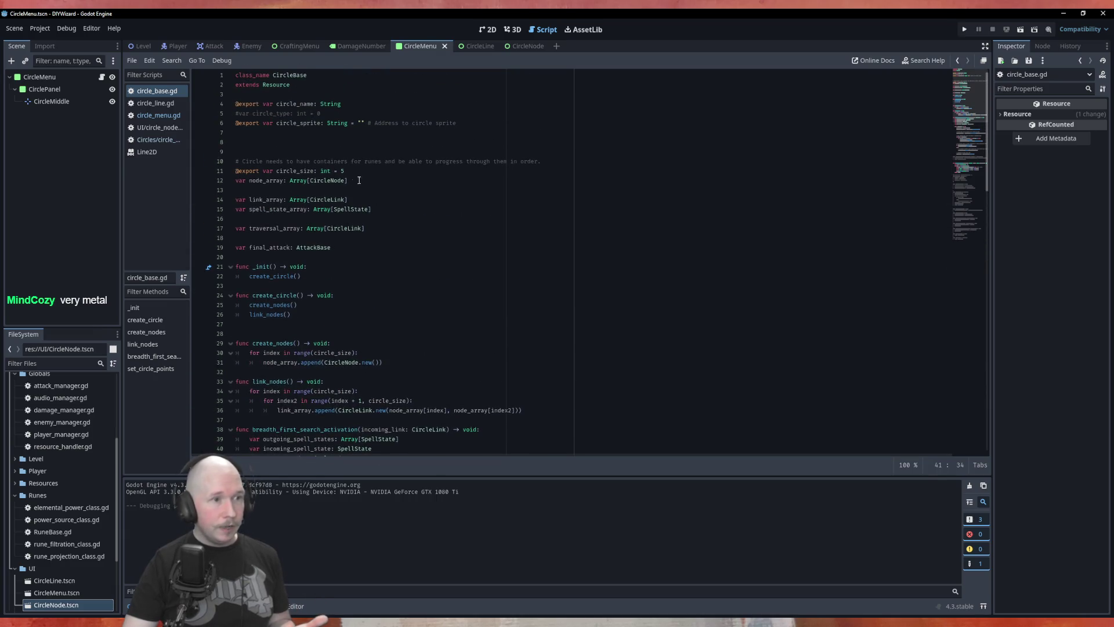
left_click(360, 177)
left_click(354, 170)
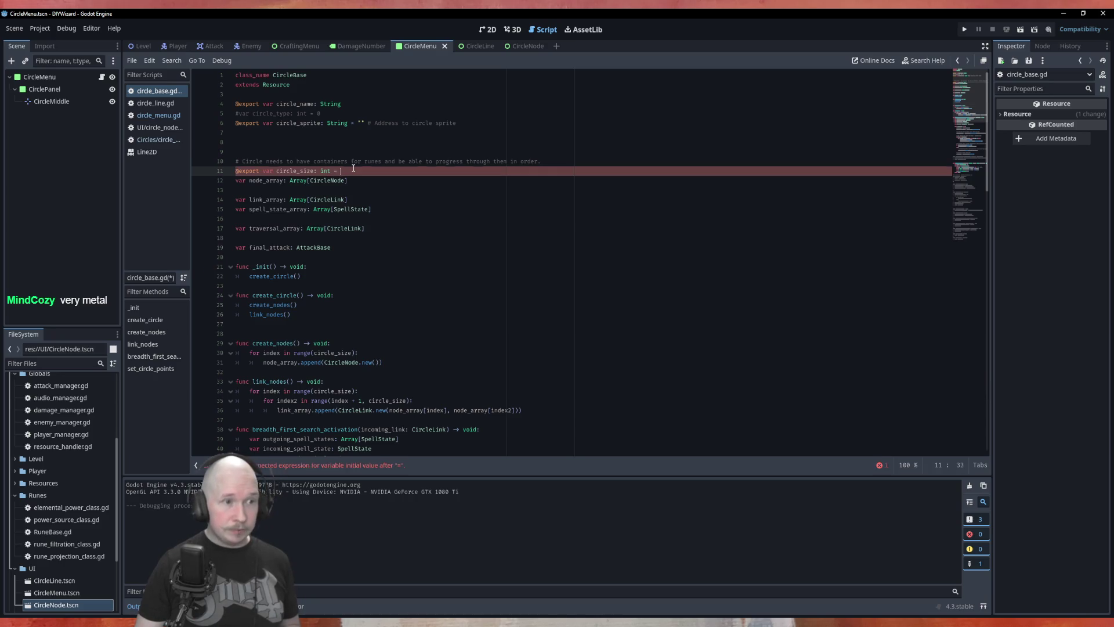
type("7")
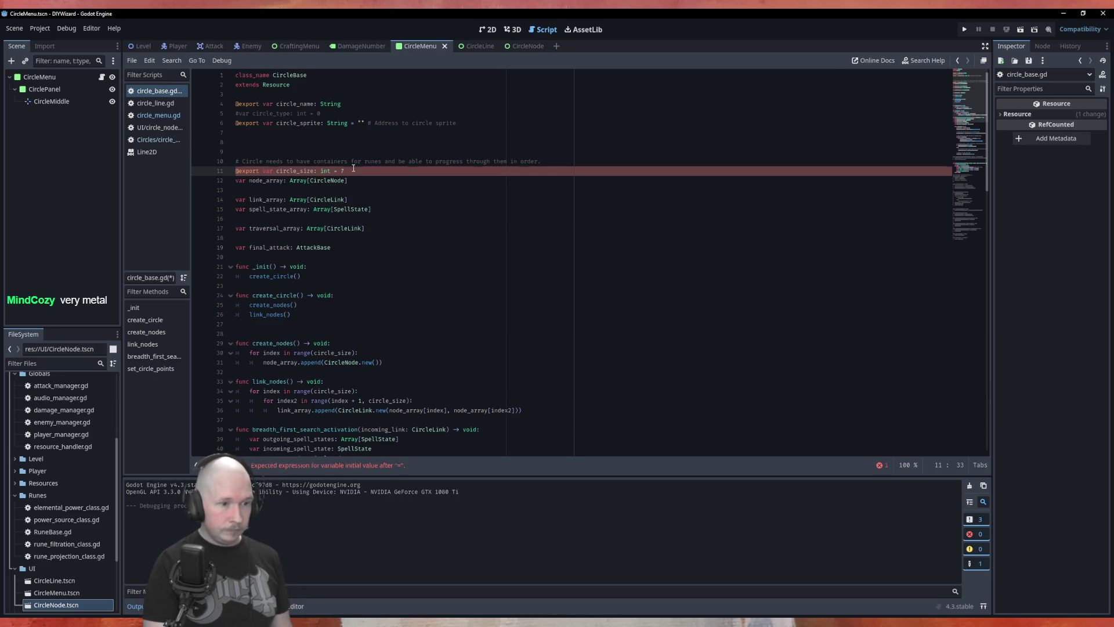
key("ctrl+s")
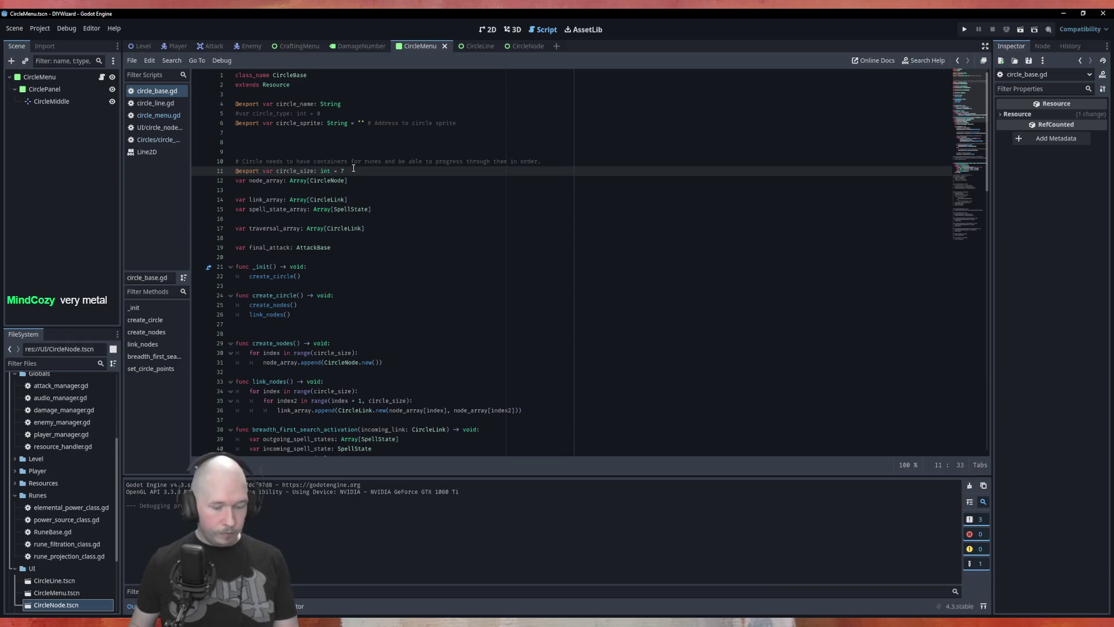
key("F5")
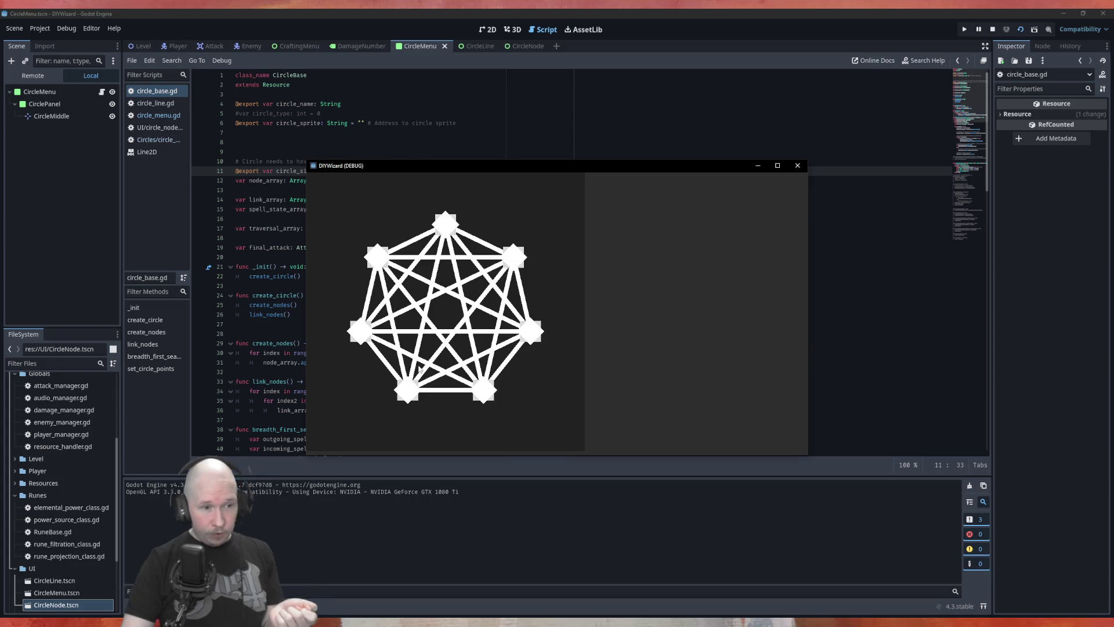
Close the game window after checking the seven interlinked circle nodes.
left_click(798, 166)
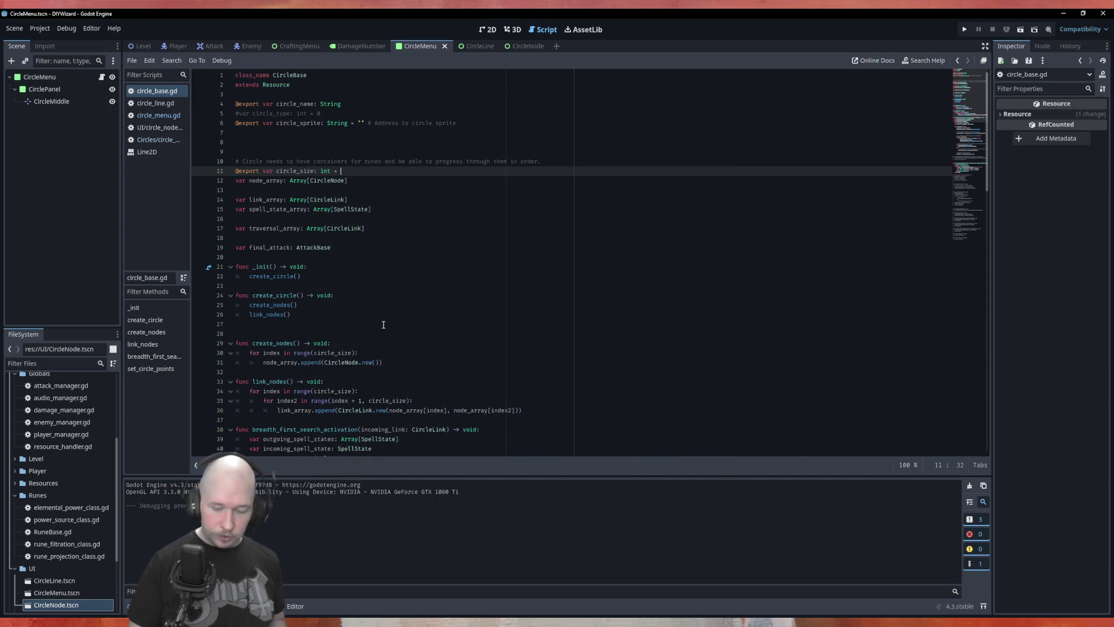
Test-run the game with circle_size 3, confirm the three-node triangle, and close it.
type("3")
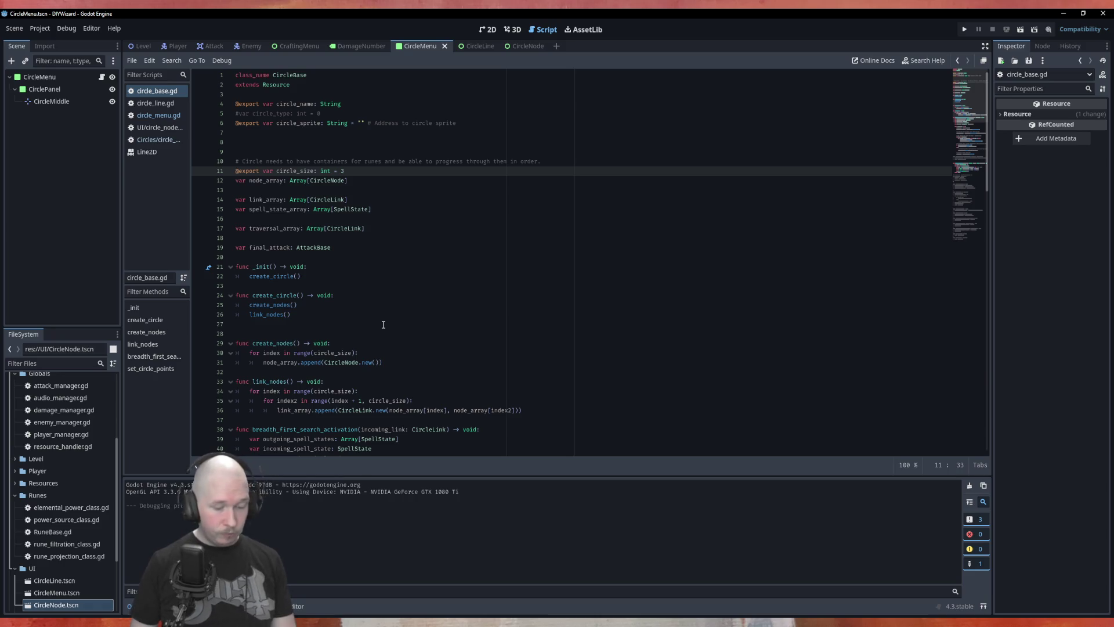
key("F6")
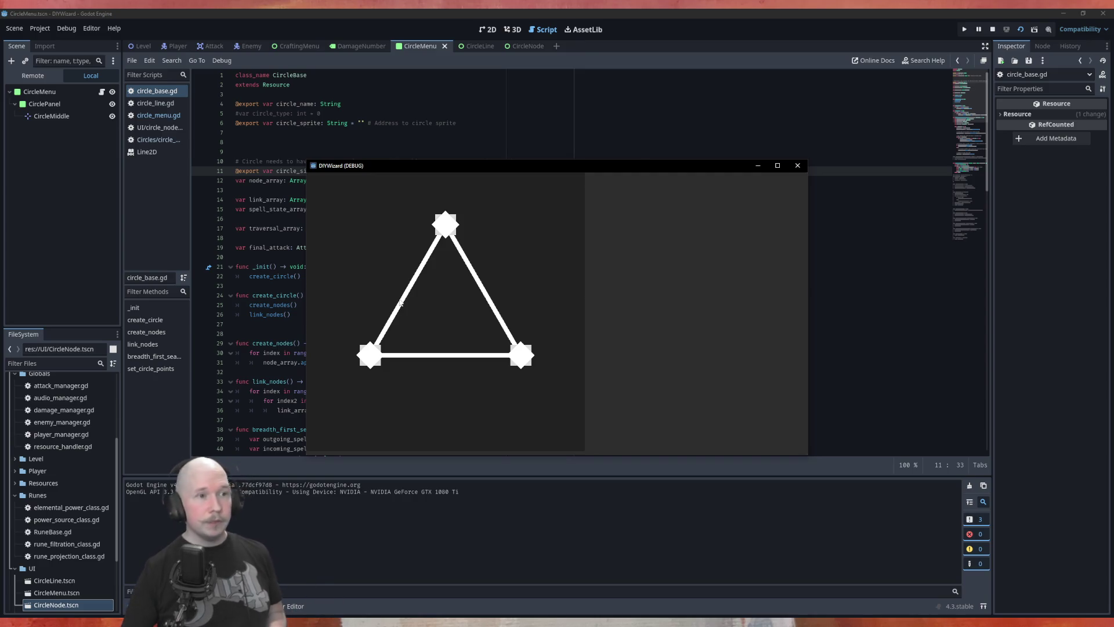
left_click(798, 166)
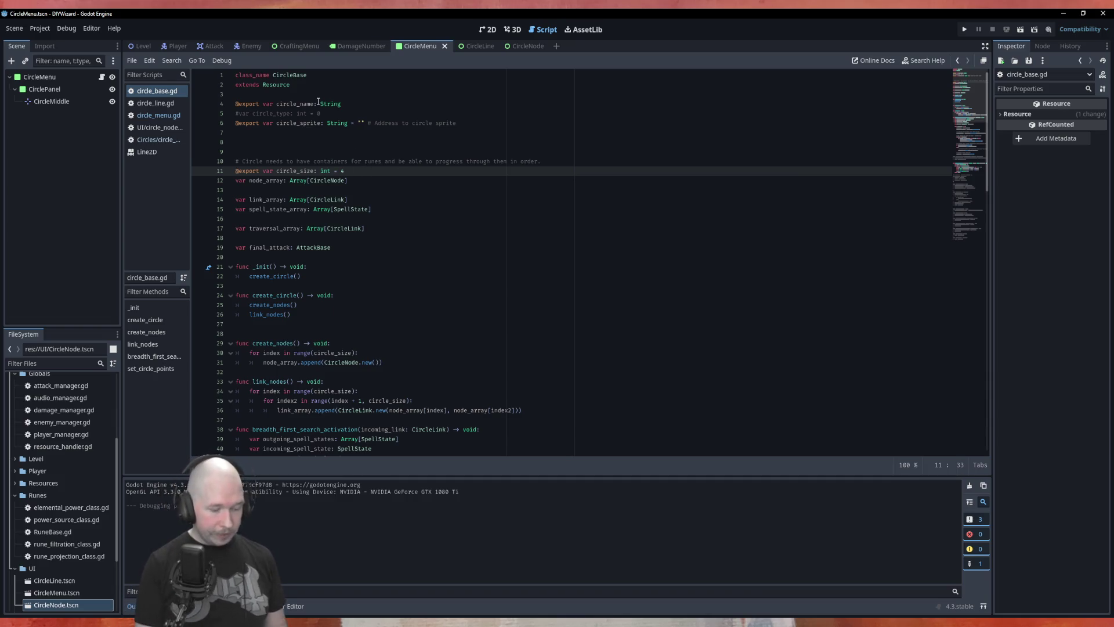
key("F5")
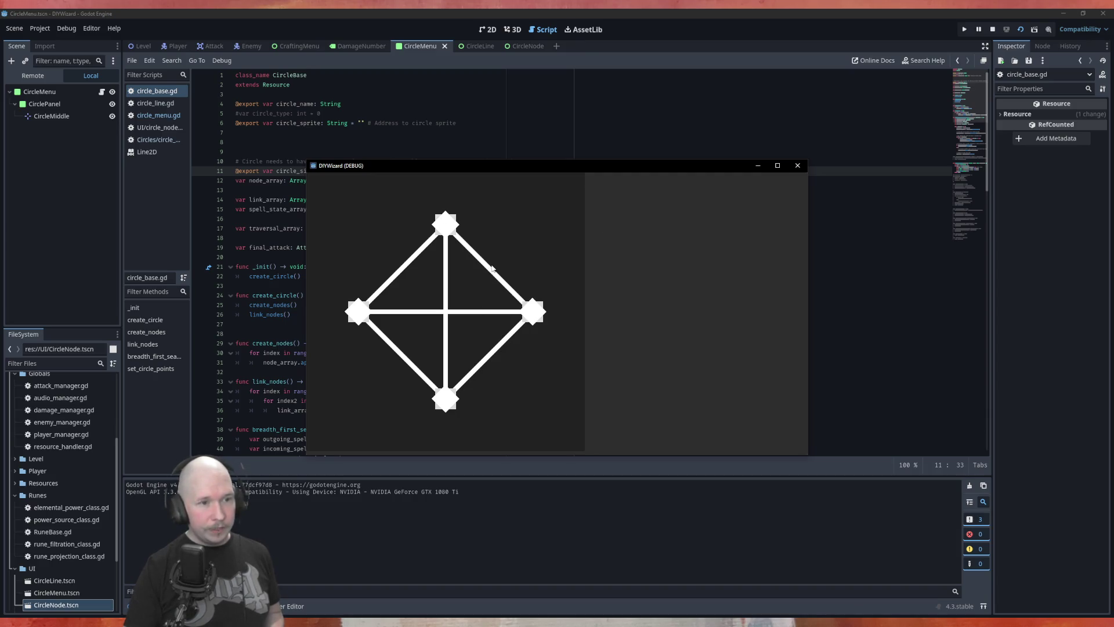
left_click(797, 165)
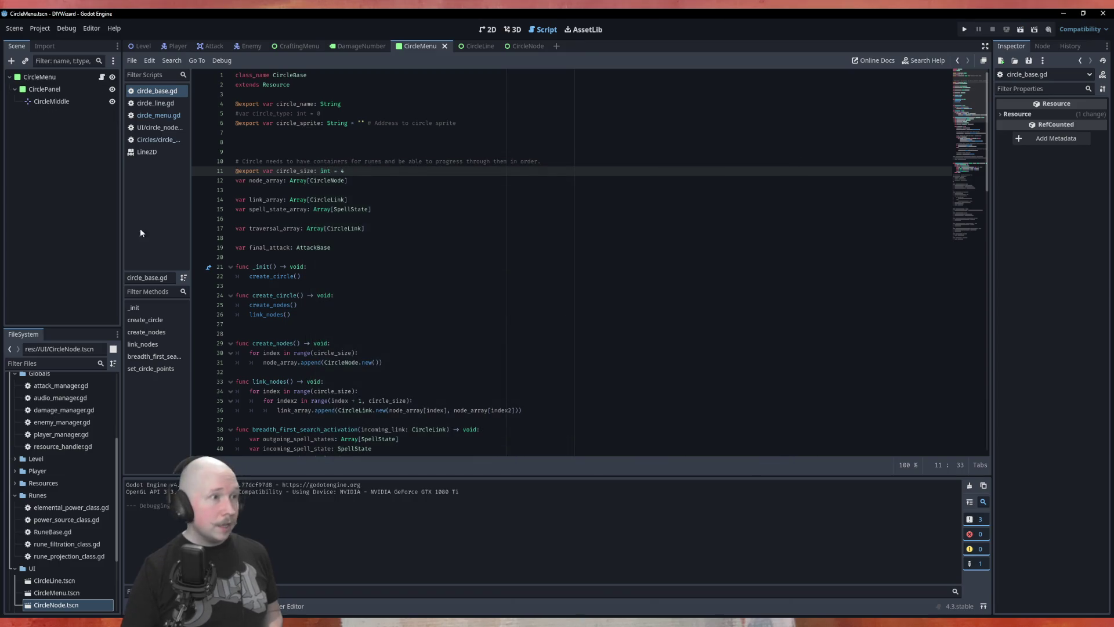
Check the CircleNode scene, then return to CircleLine and list the Line2D signals in the Node dock.
left_click(518, 46)
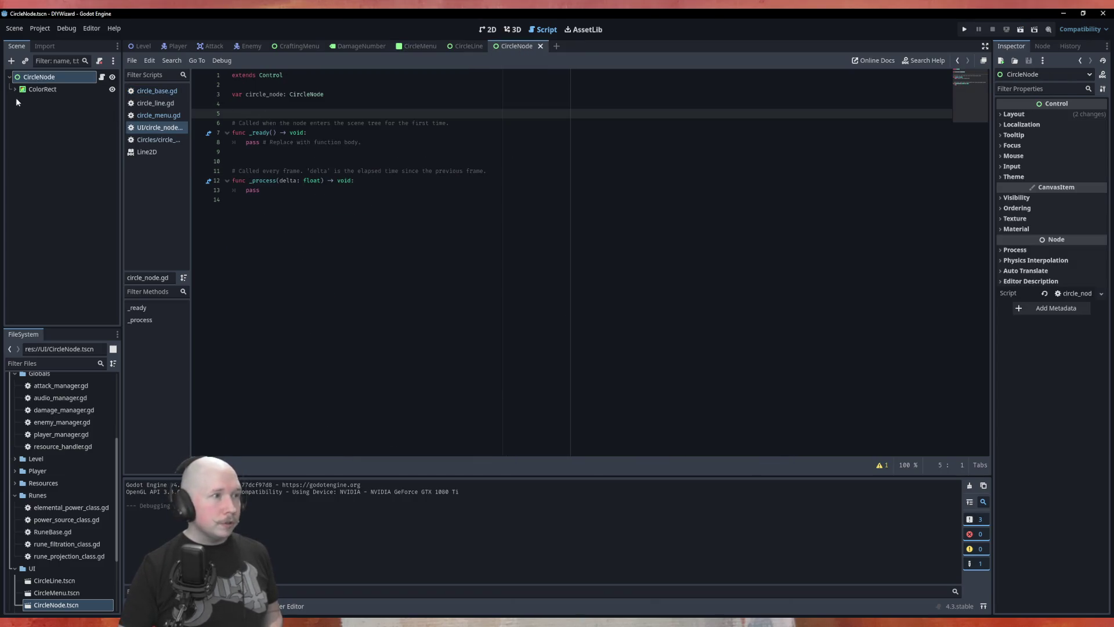
left_click(35, 89)
left_click(54, 77)
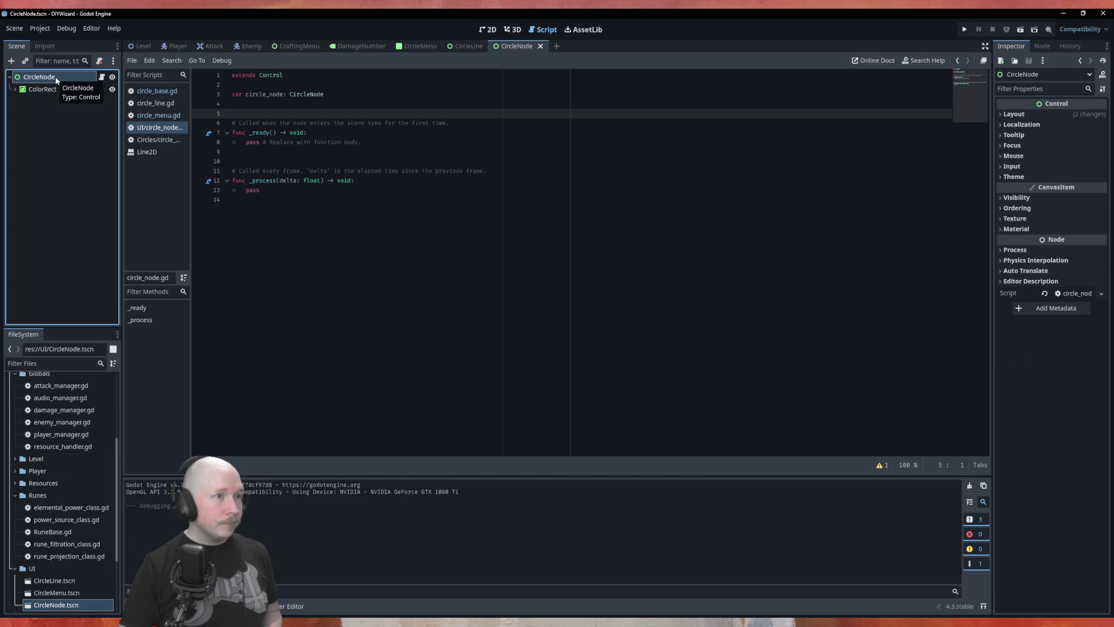
left_click(467, 45)
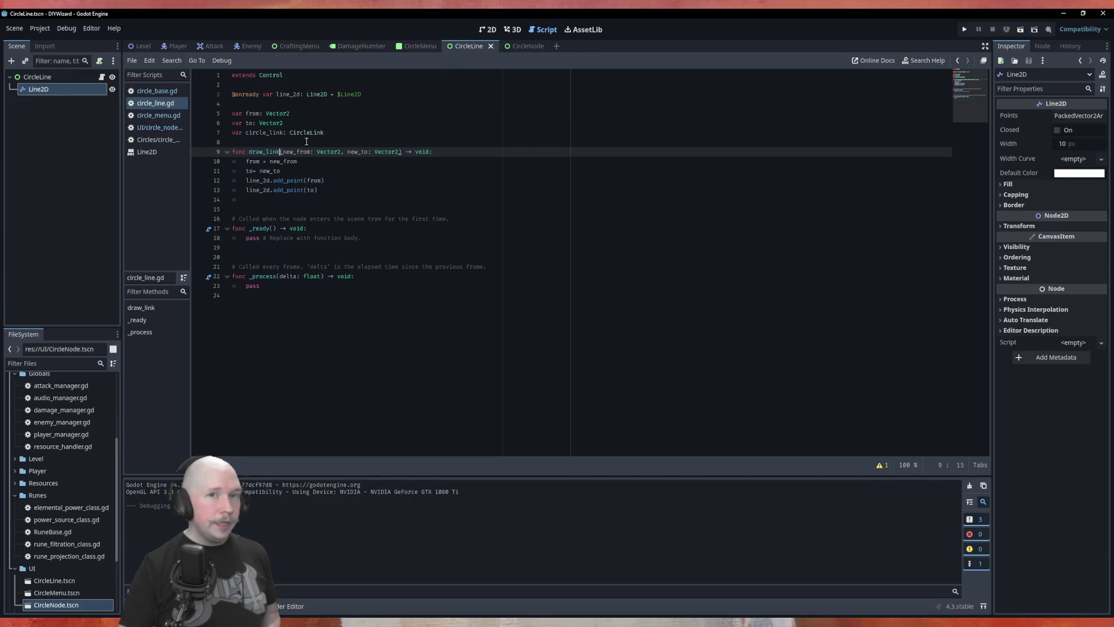
left_click(1042, 45)
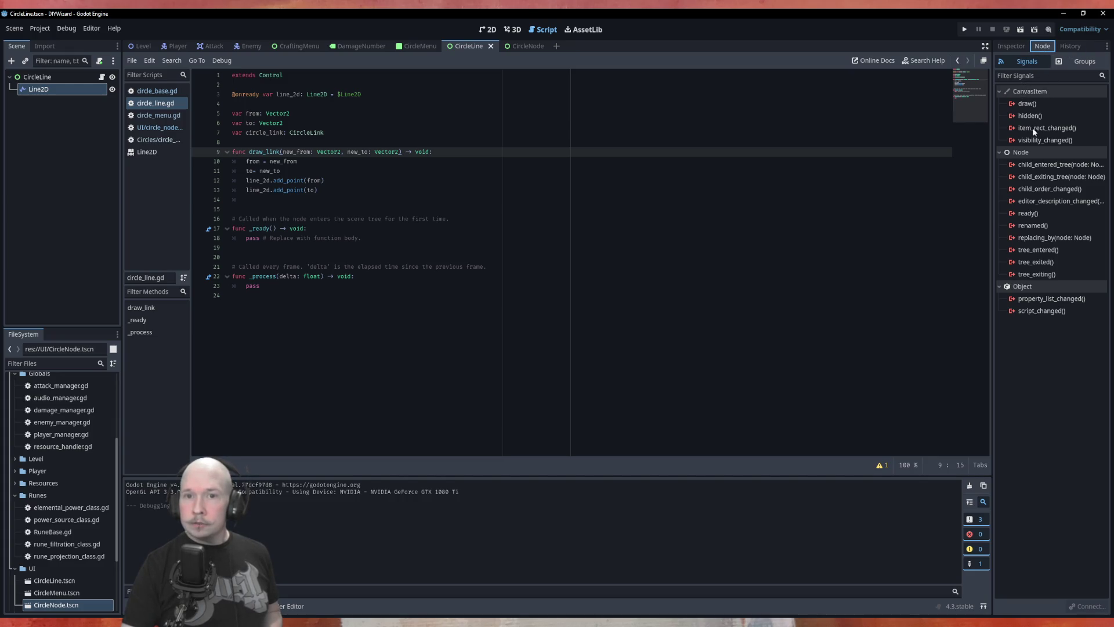
mouse_move(1034, 142)
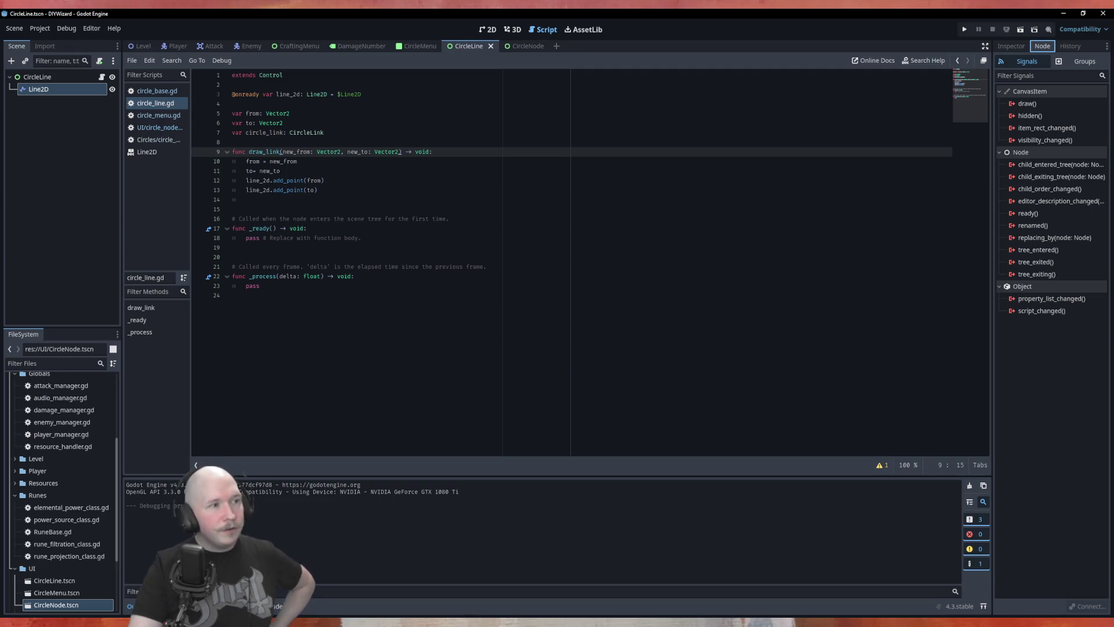
left_click(45, 79)
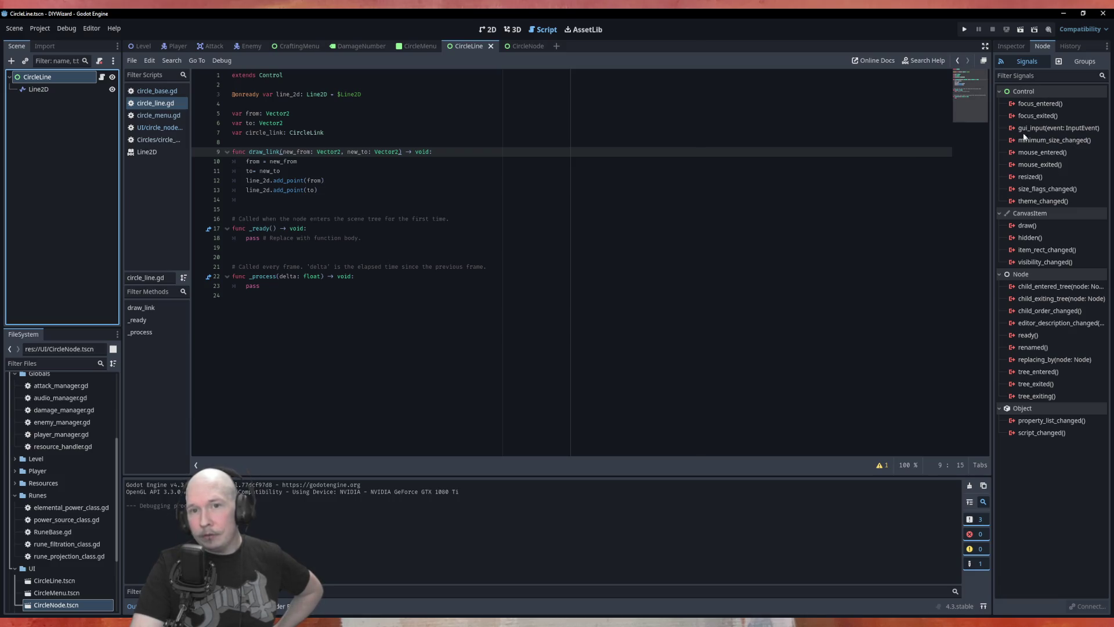
mouse_move(1043, 166)
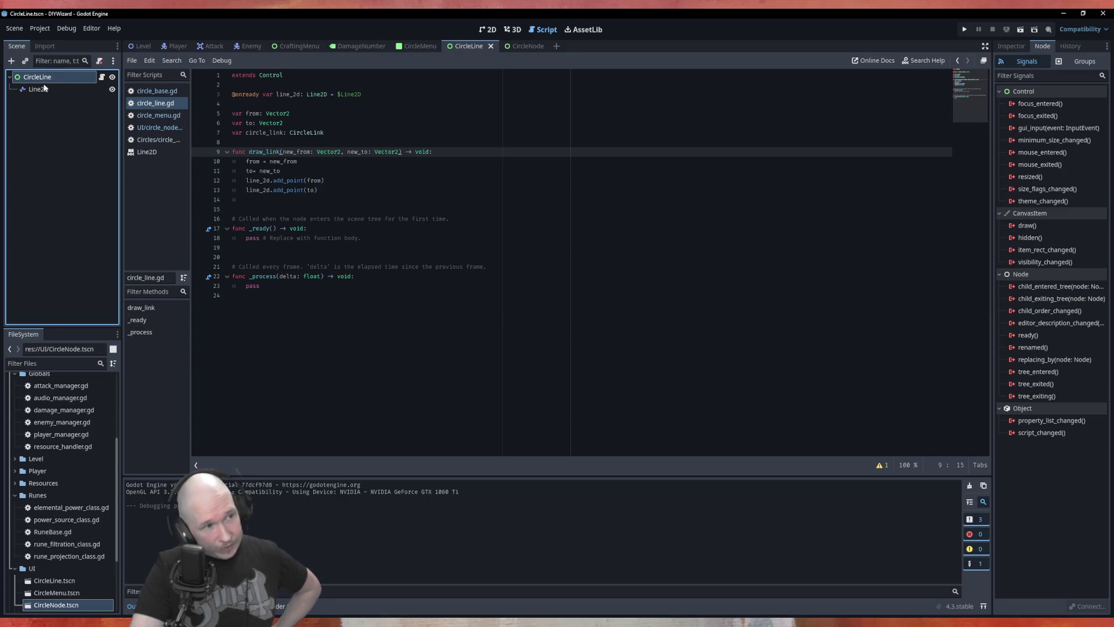
key("Down")
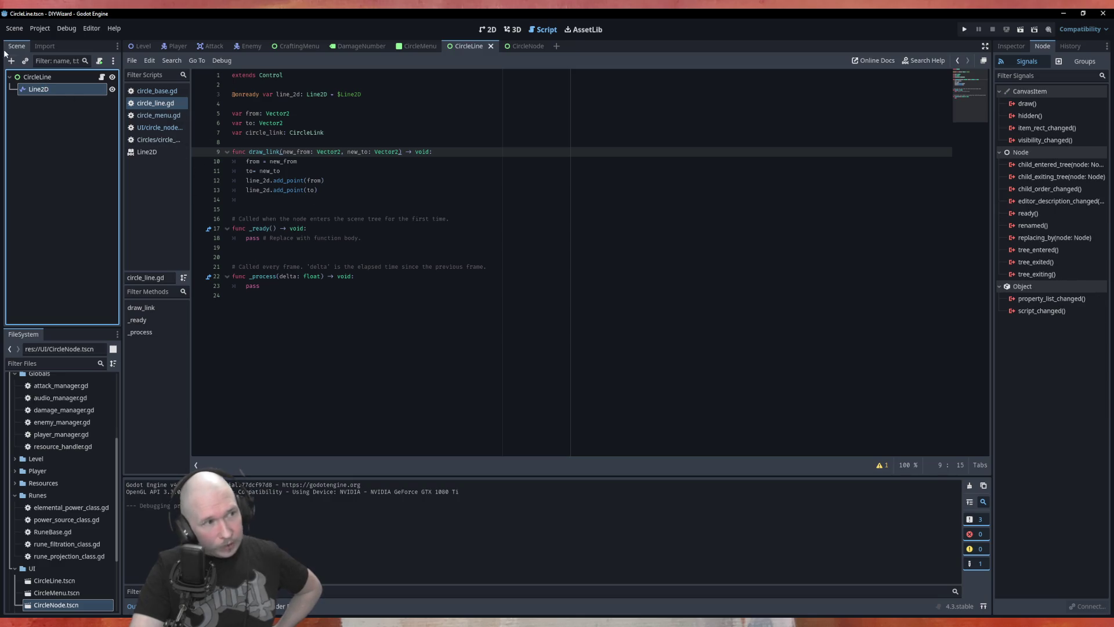
left_click(48, 80)
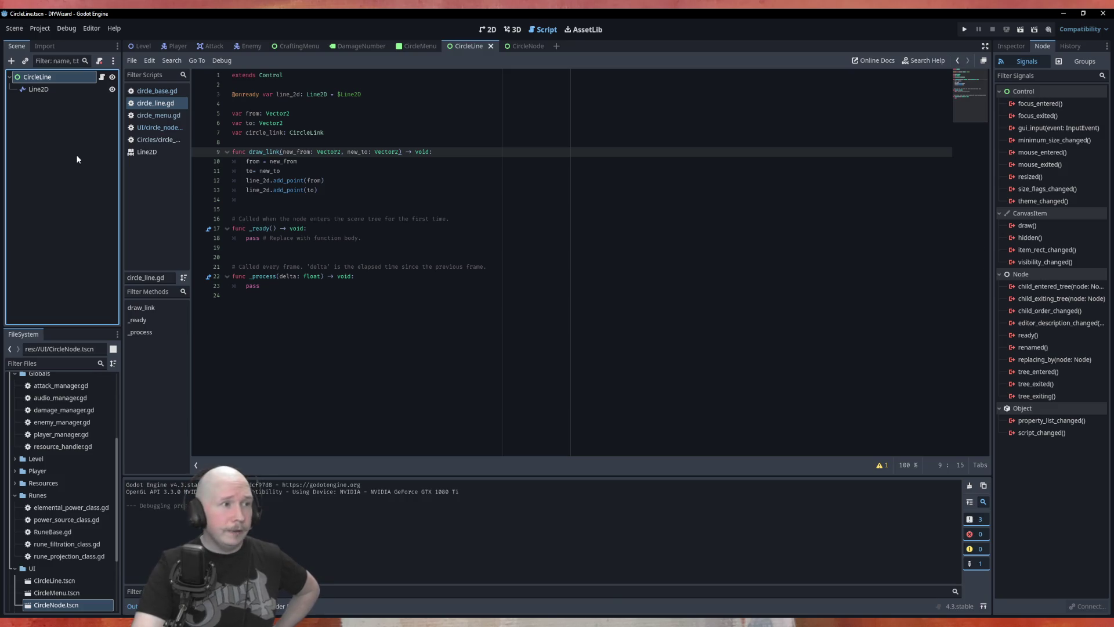
left_click(40, 90)
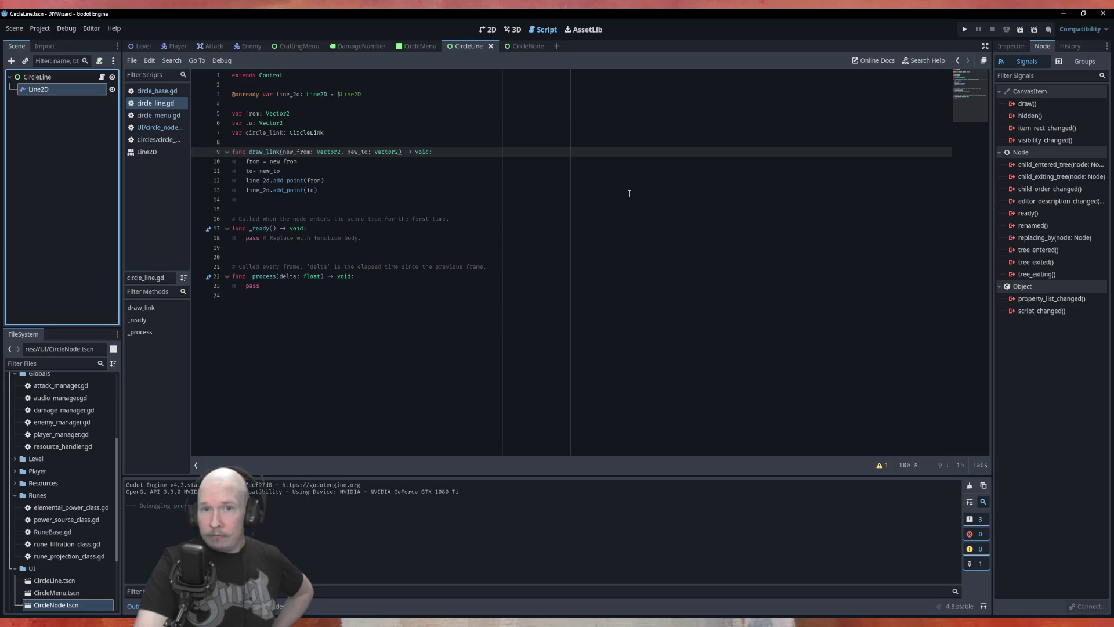
mouse_move(1024, 108)
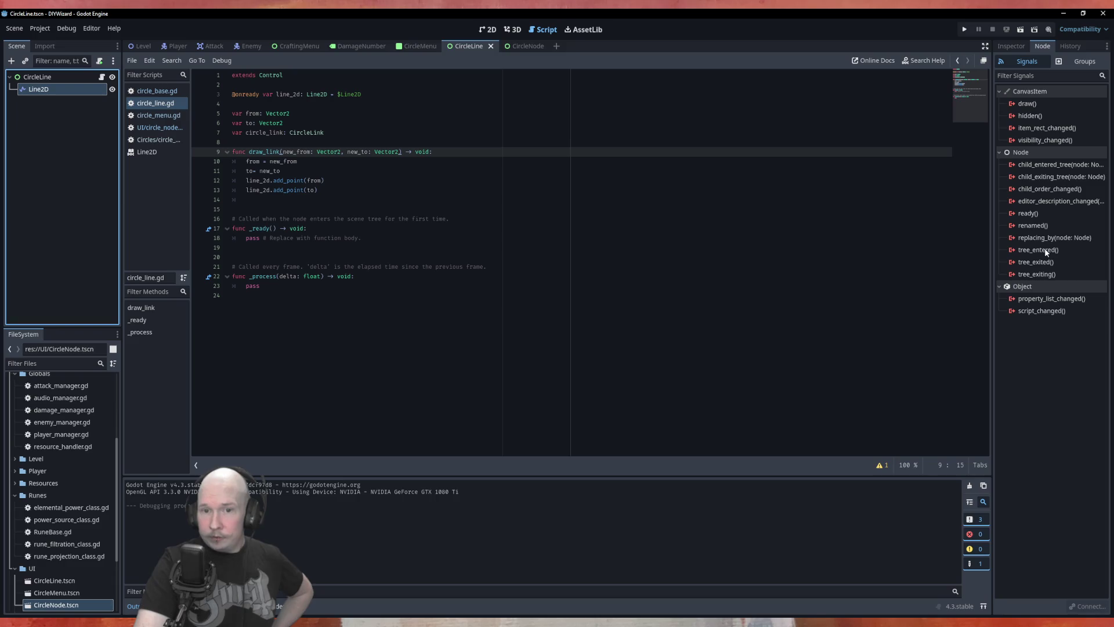
mouse_move(1046, 252)
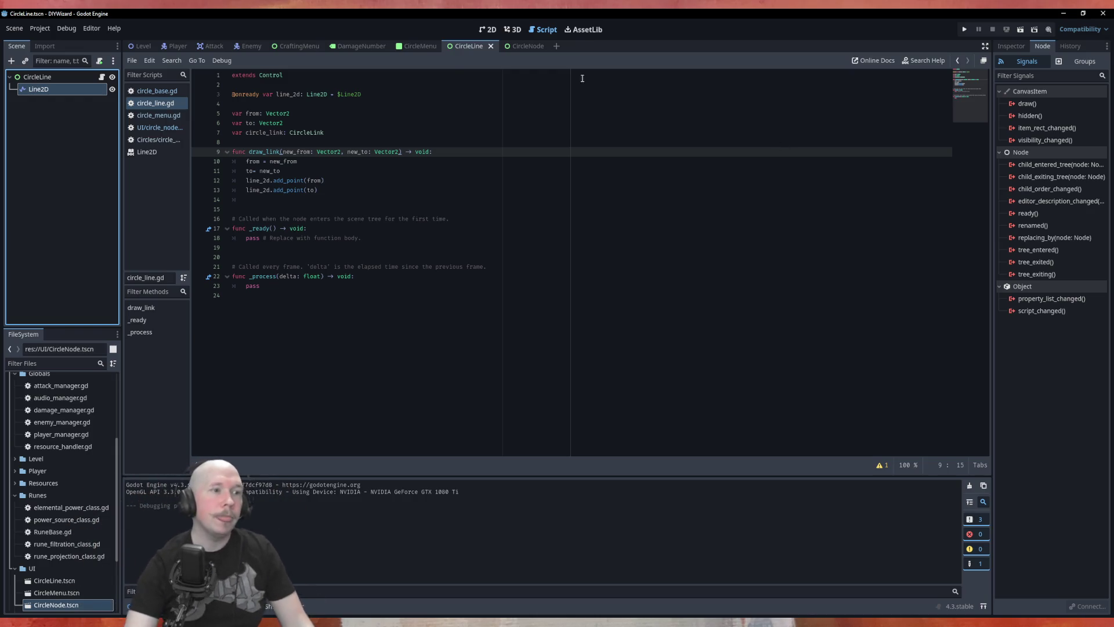
left_click(143, 153)
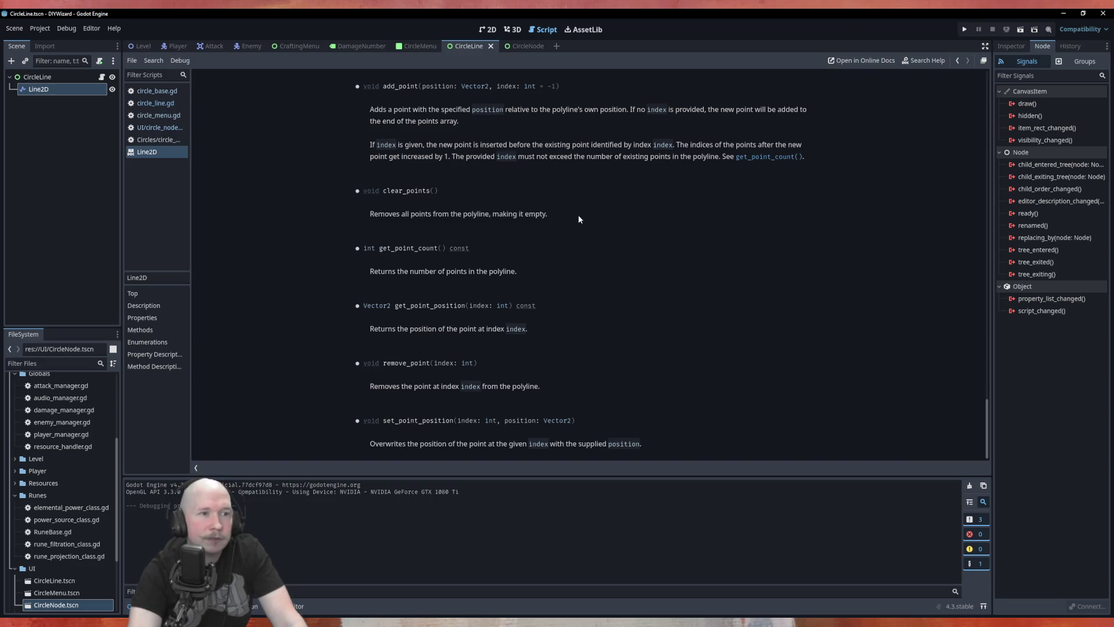
Read through the Line2D reference's properties and methods, then bring up the Line2D properties.
scroll(591, 219, "up", 10)
scroll(594, 221, "up", 15)
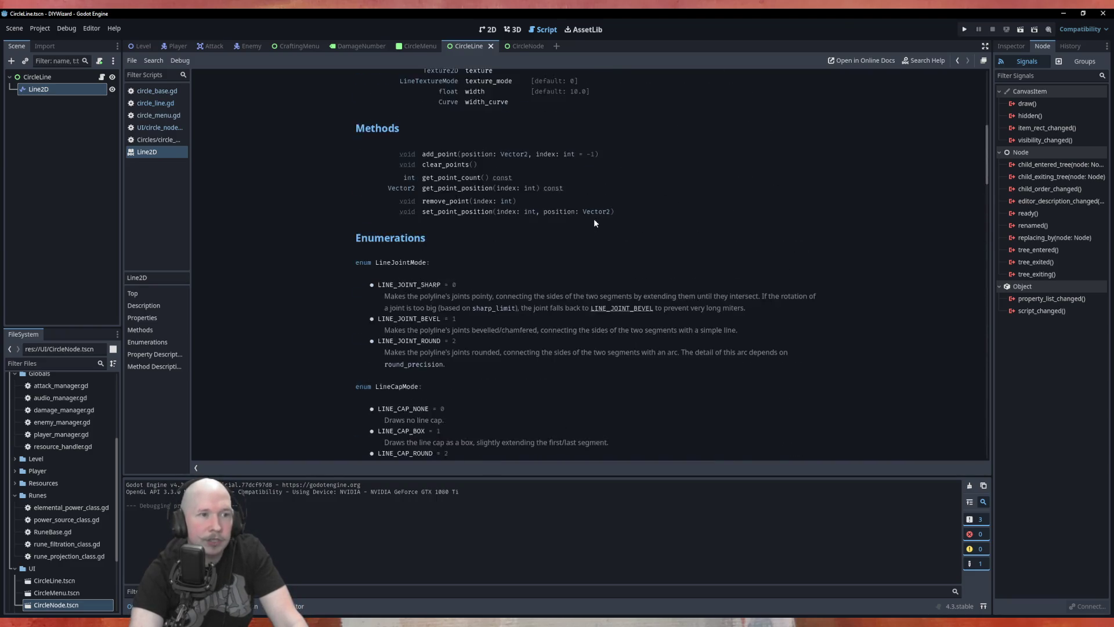
scroll(512, 282, "down", 3)
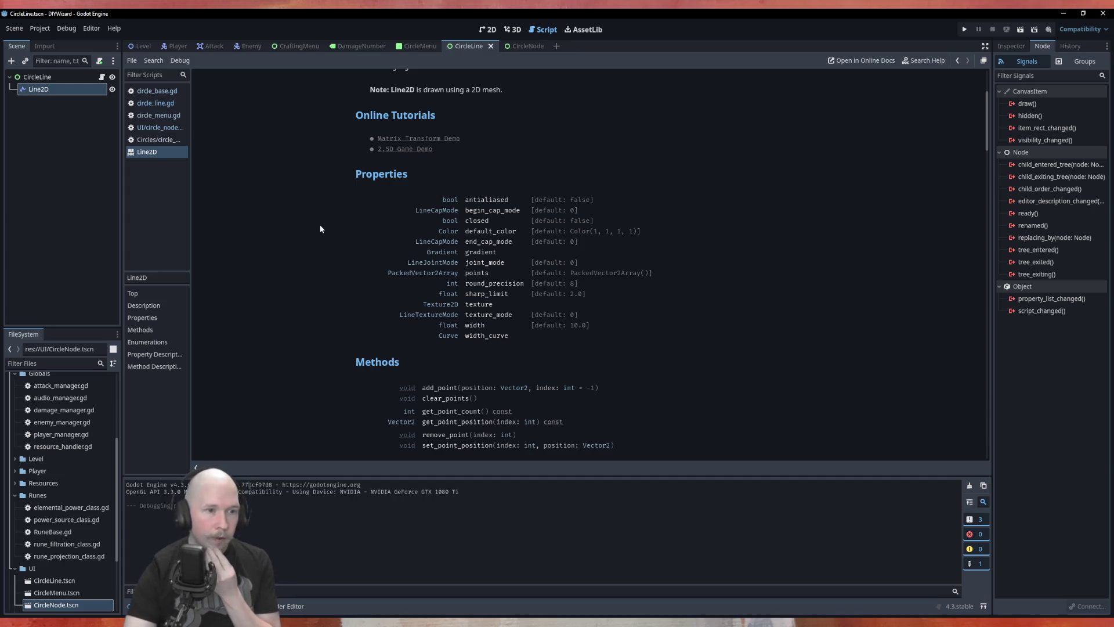
scroll(318, 233, "down", 2)
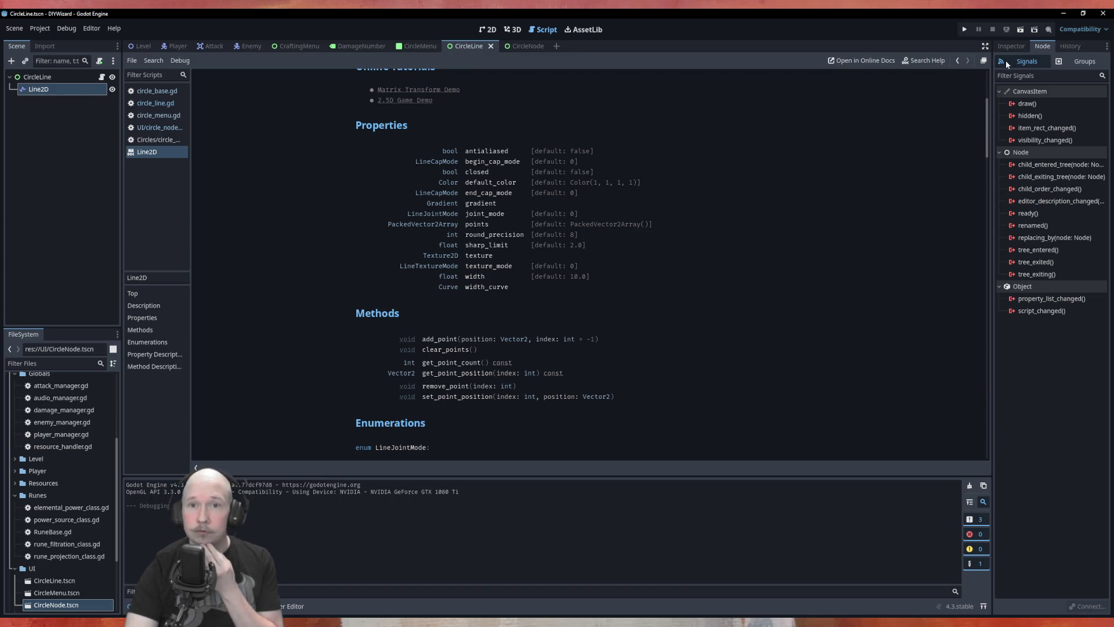
left_click(1015, 46)
Change Line2D's Default Color from white to cyan 00f0c2 (RGB 0, 240, 194) and save the scene.
left_click(1068, 173)
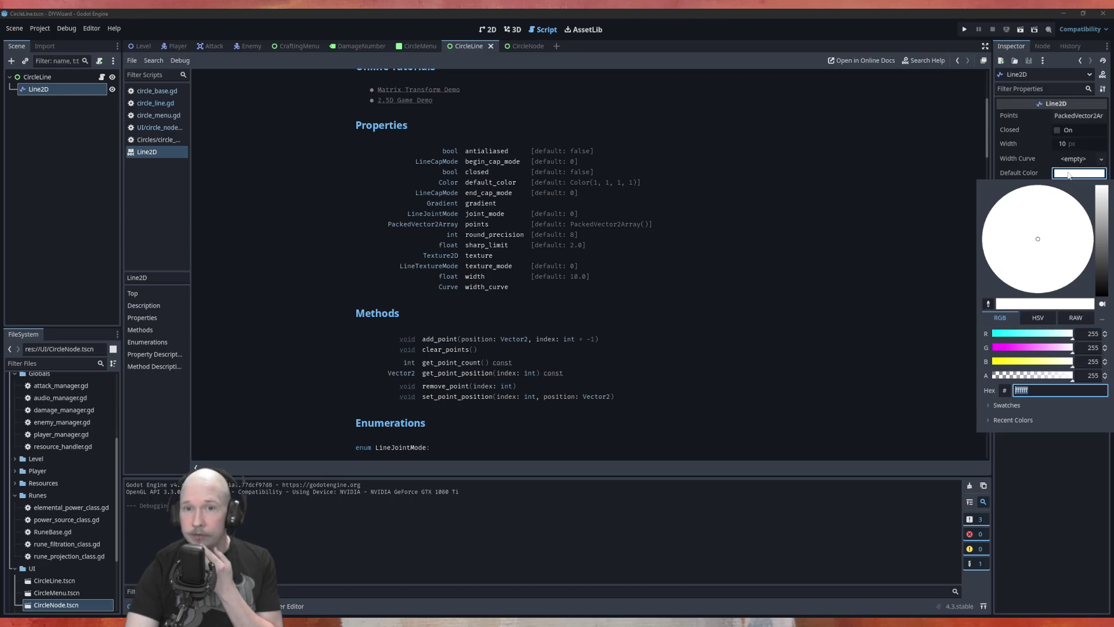
left_click(1051, 336)
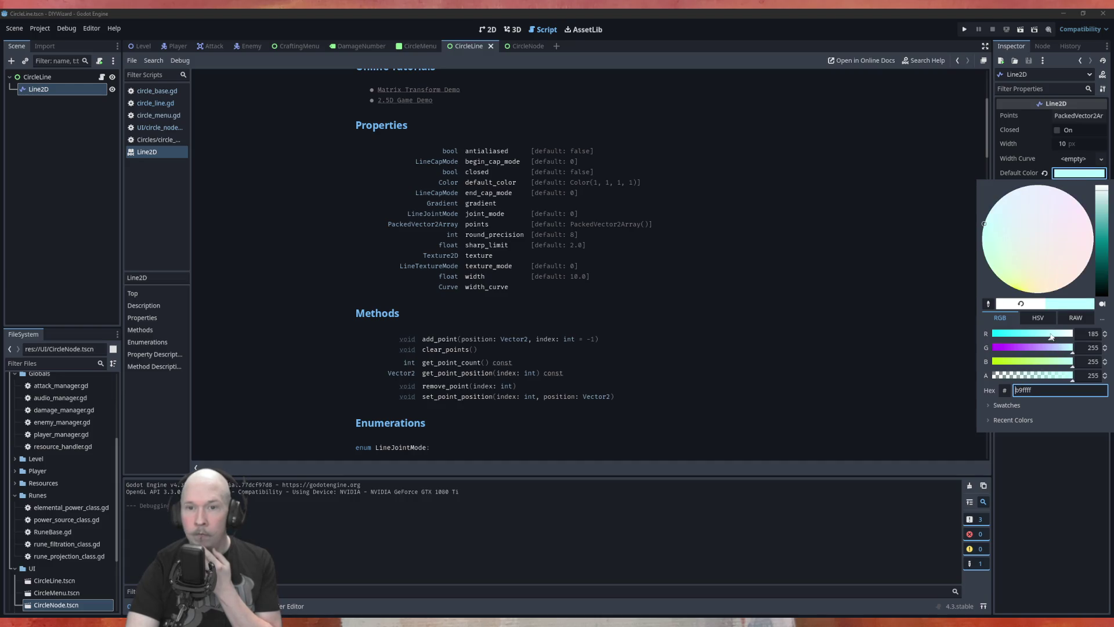
mouse_move(1107, 200)
left_mouse_down()
mouse_move(1102, 219)
mouse_move(1104, 206)
left_mouse_up()
left_click(1102, 207)
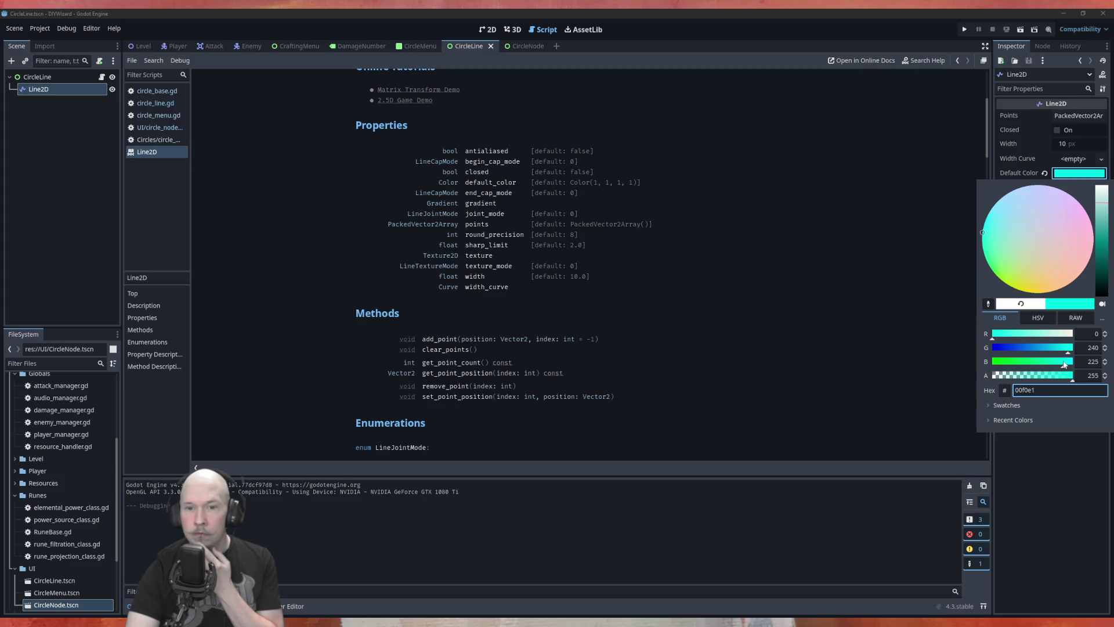
left_click_drag(1065, 366, 1055, 366)
left_click(791, 253)
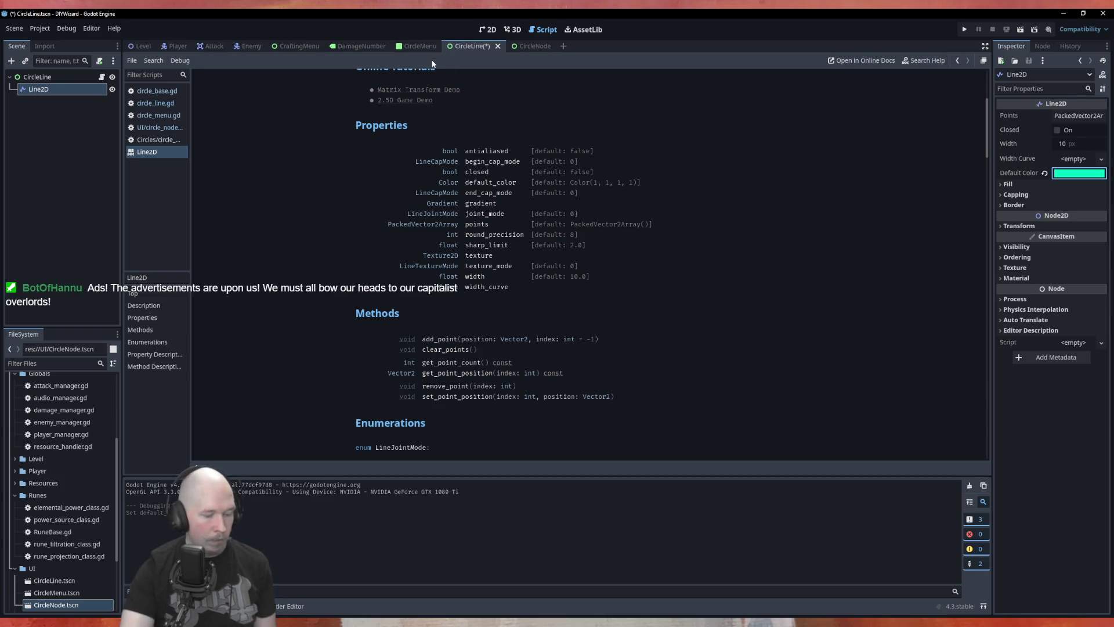
key("ctrl+s")
Switch to CircleMenu and read the Line2D LineJointMode, LineCapMode and LineTextureMode enumerations.
left_click(419, 47)
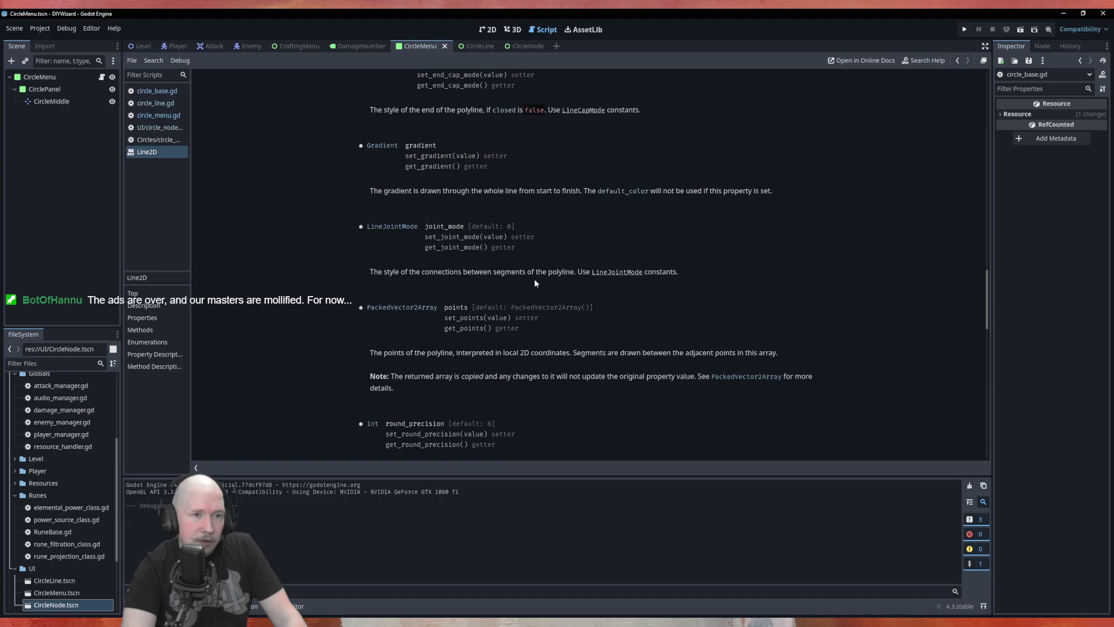
left_click(630, 277)
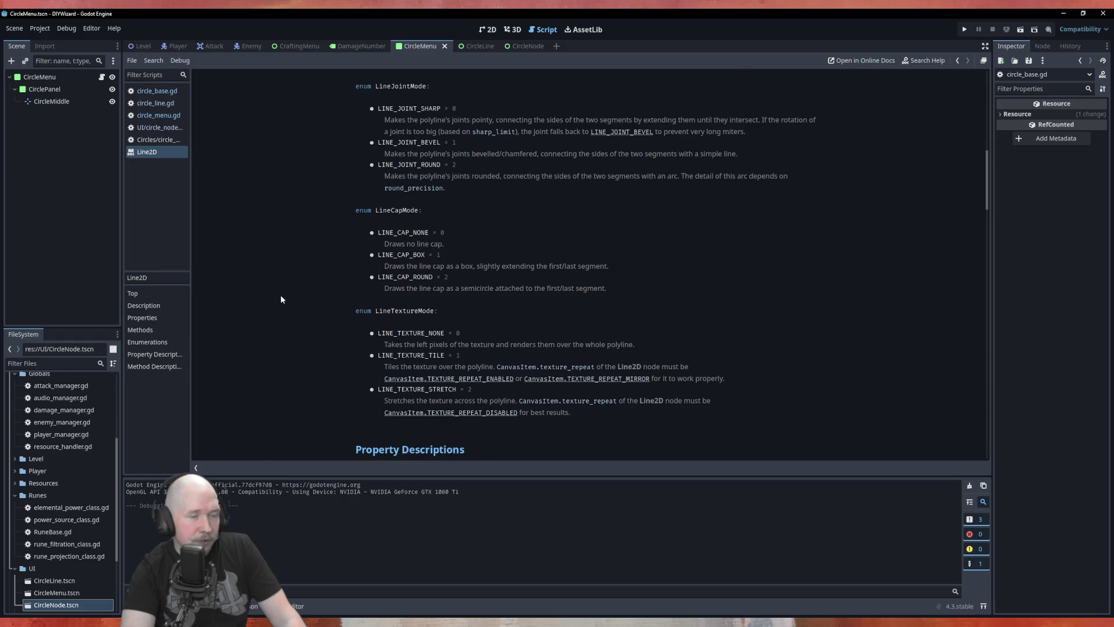
scroll(280, 299, "down", 1)
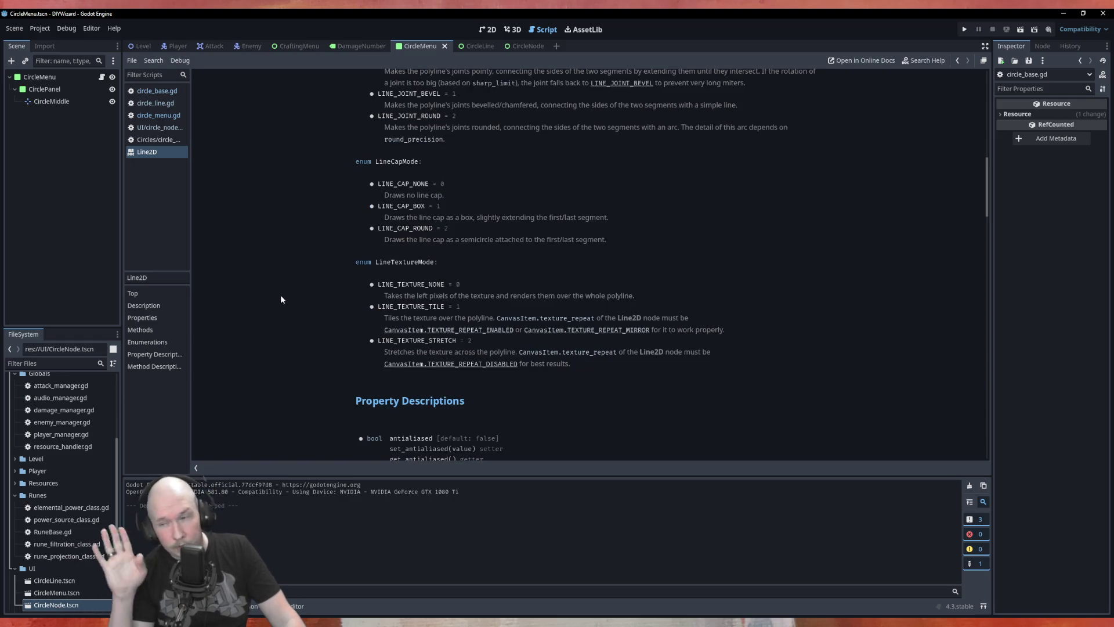
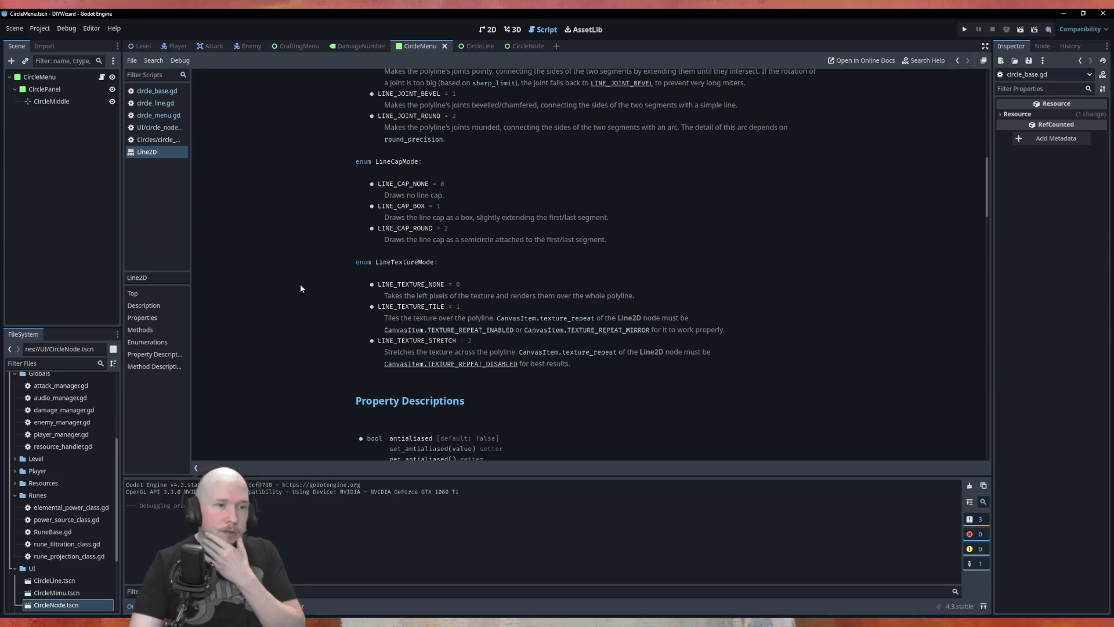
Read through the Line2D documentation, check the CircleMiddle node, then switch to the CircleLine scene.
scroll(301, 313, "down", 3)
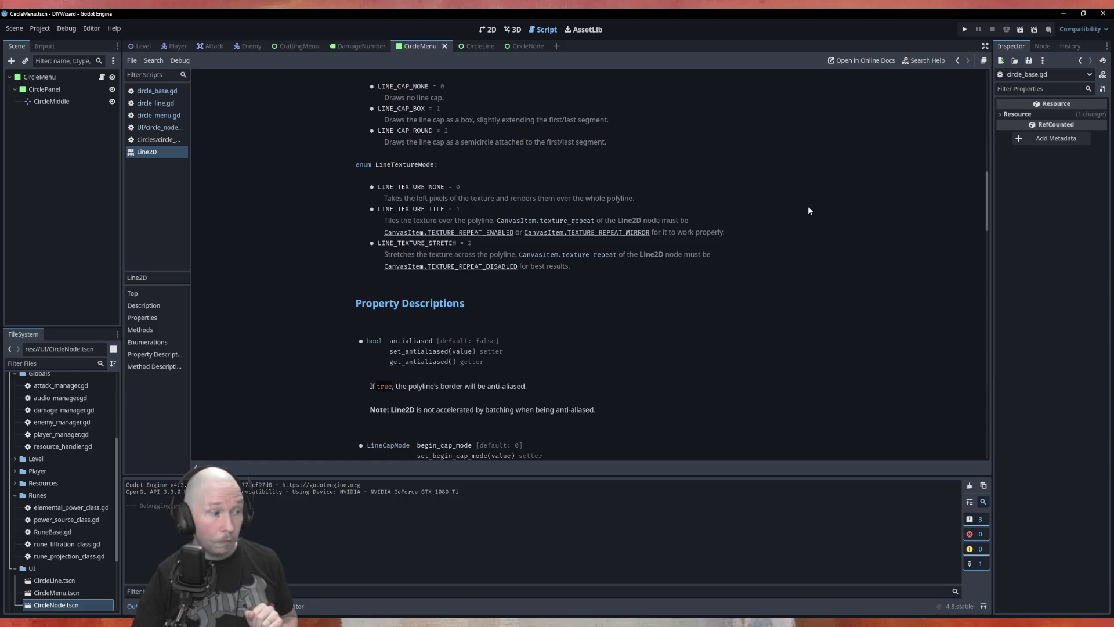
scroll(774, 238, "down", 3)
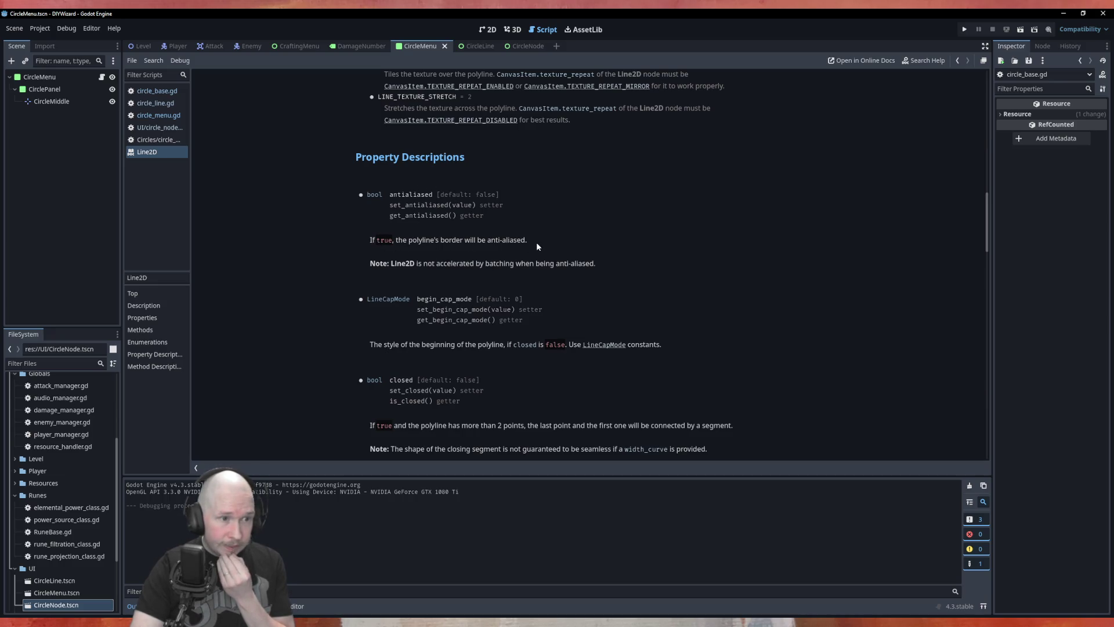
scroll(665, 268, "down", 2)
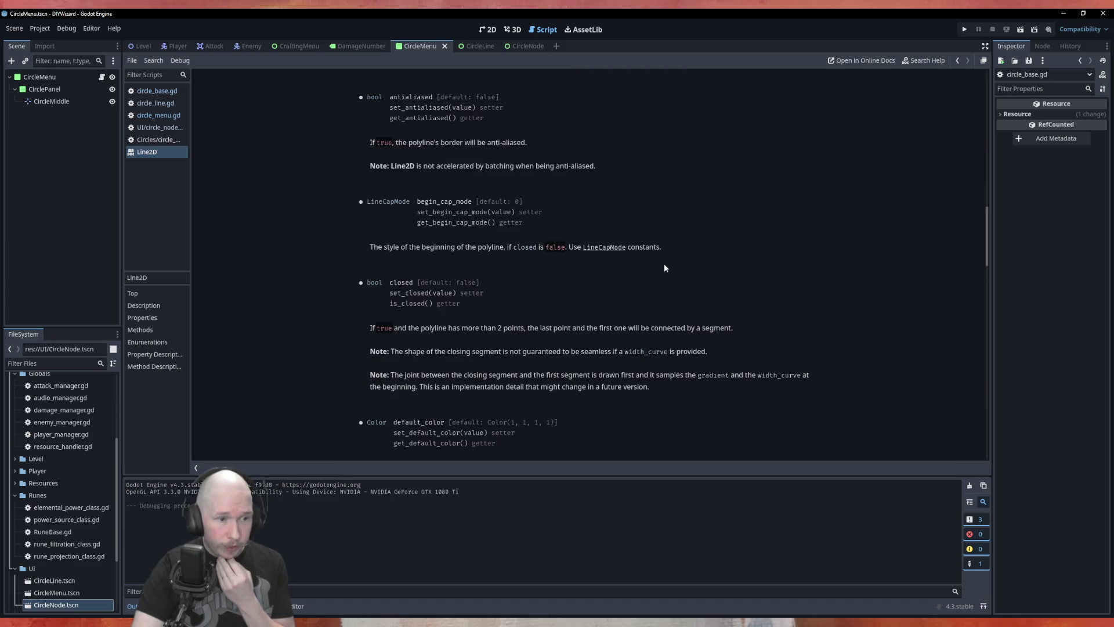
scroll(665, 268, "down", 2)
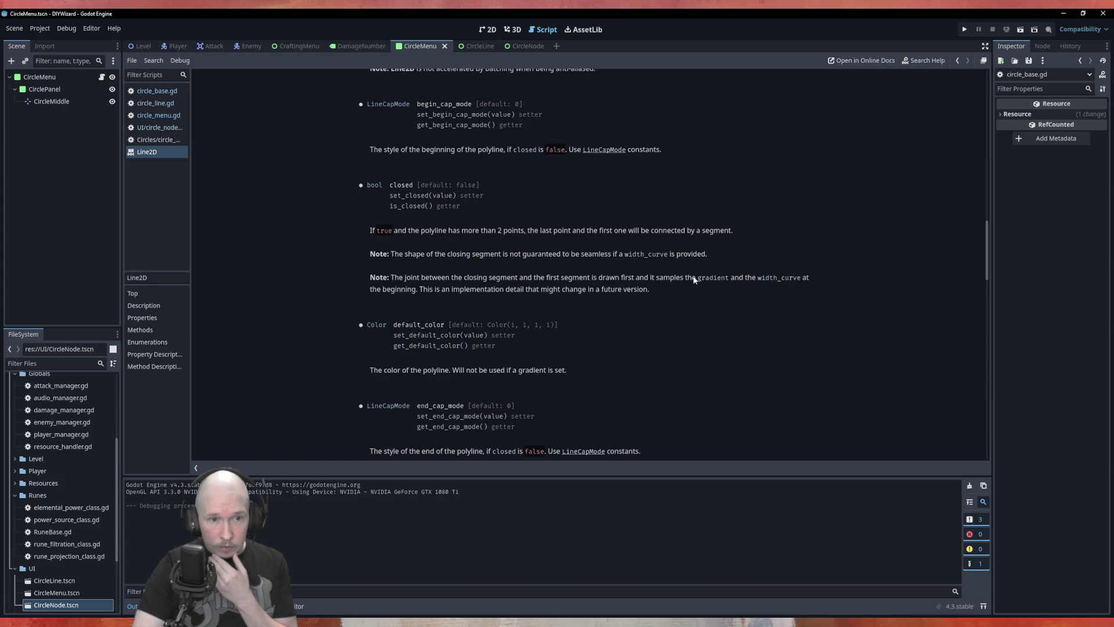
scroll(714, 278, "down", 5)
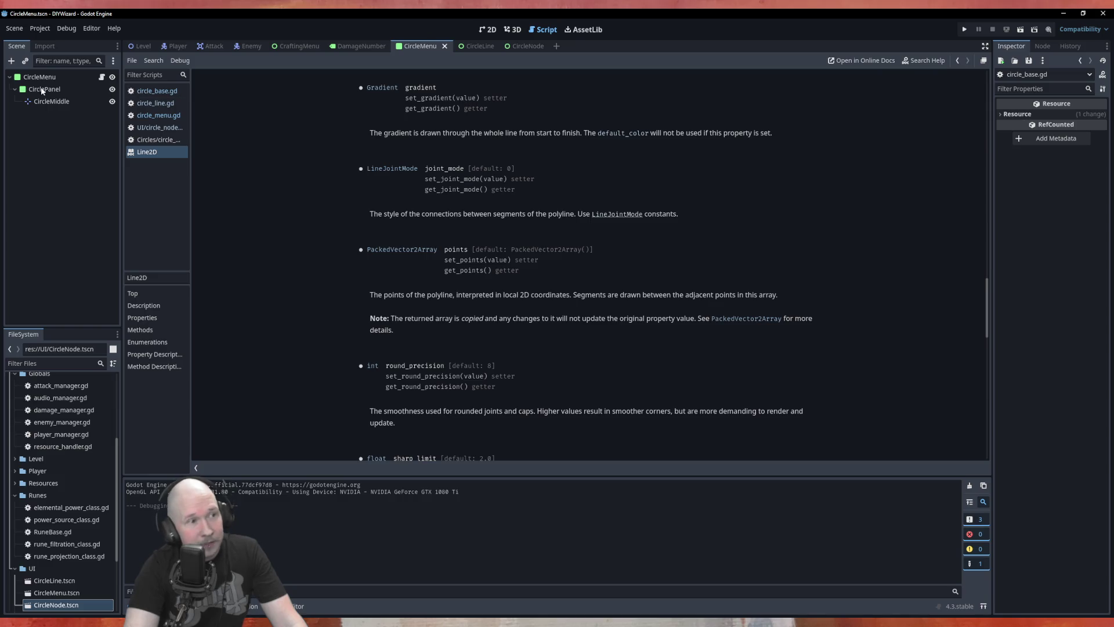
left_click(51, 101)
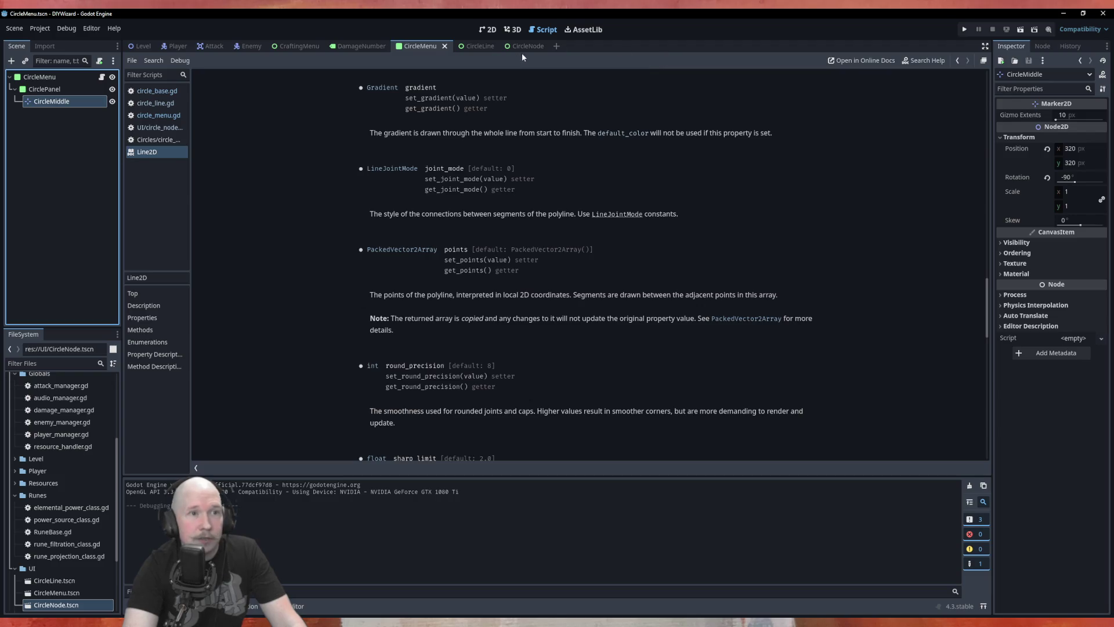
left_click(473, 48)
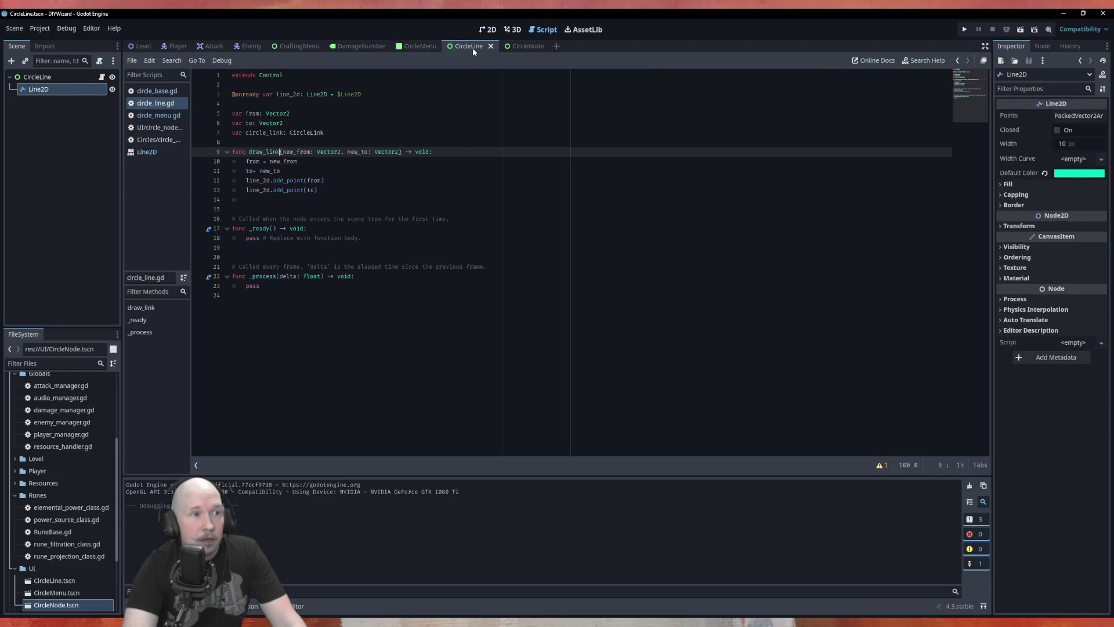
Give the CircleLine Line2D a new Gradient fill and open it for editing.
left_click(148, 154)
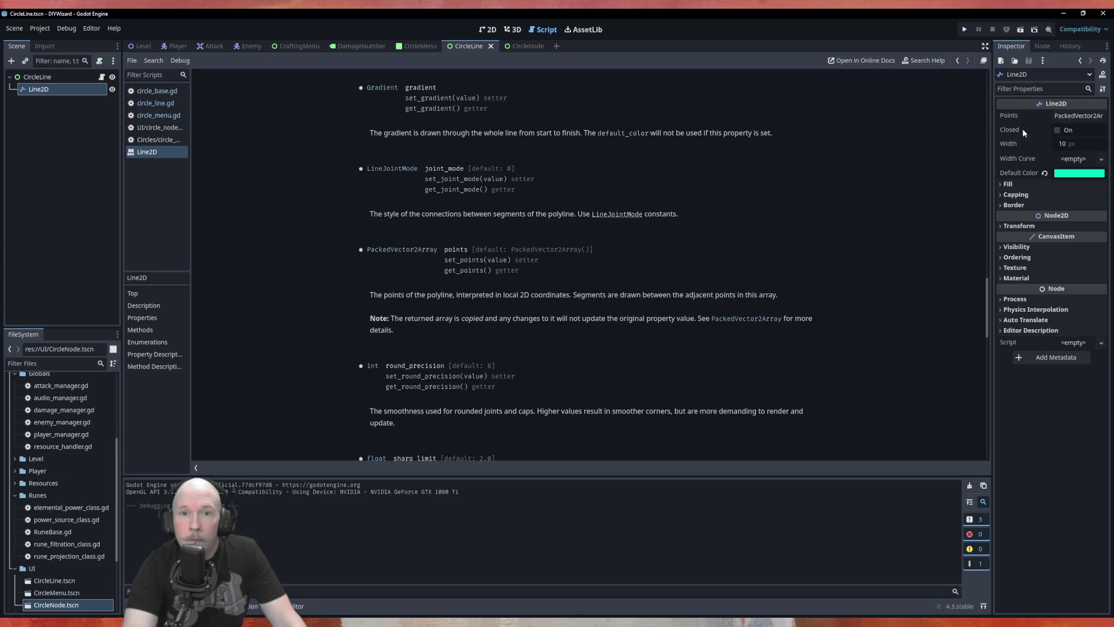
left_click(1014, 183)
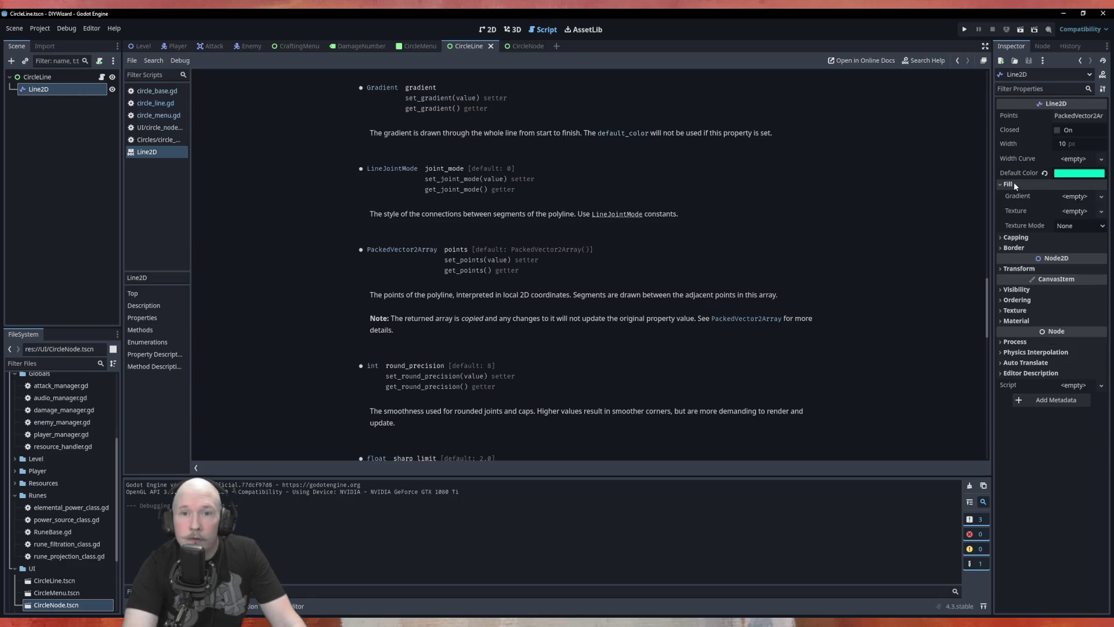
left_click(1075, 197)
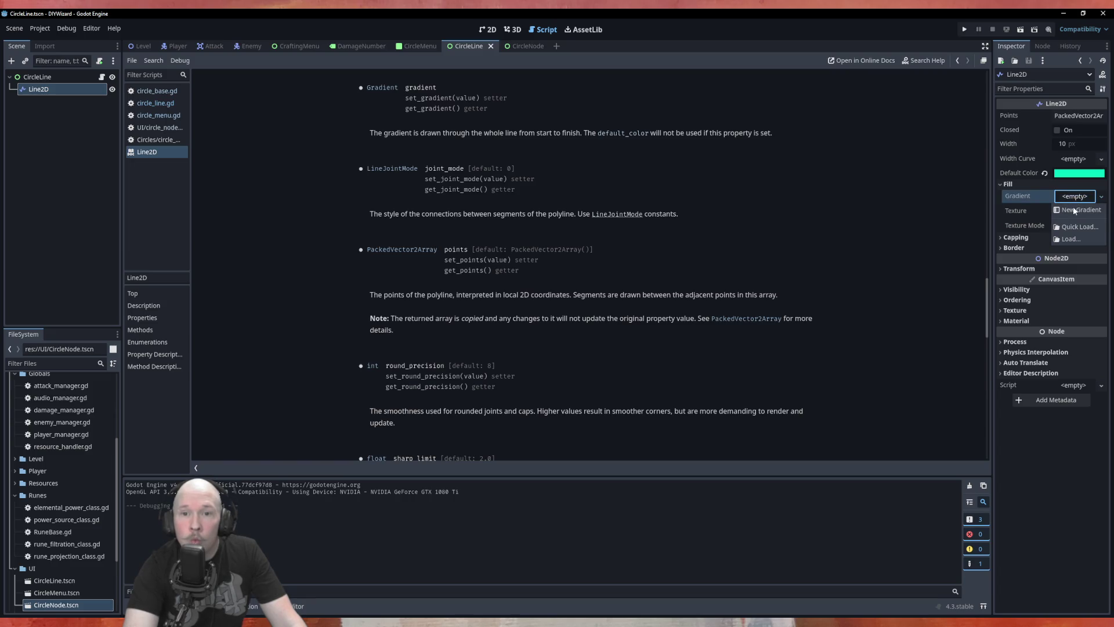
left_click(1075, 210)
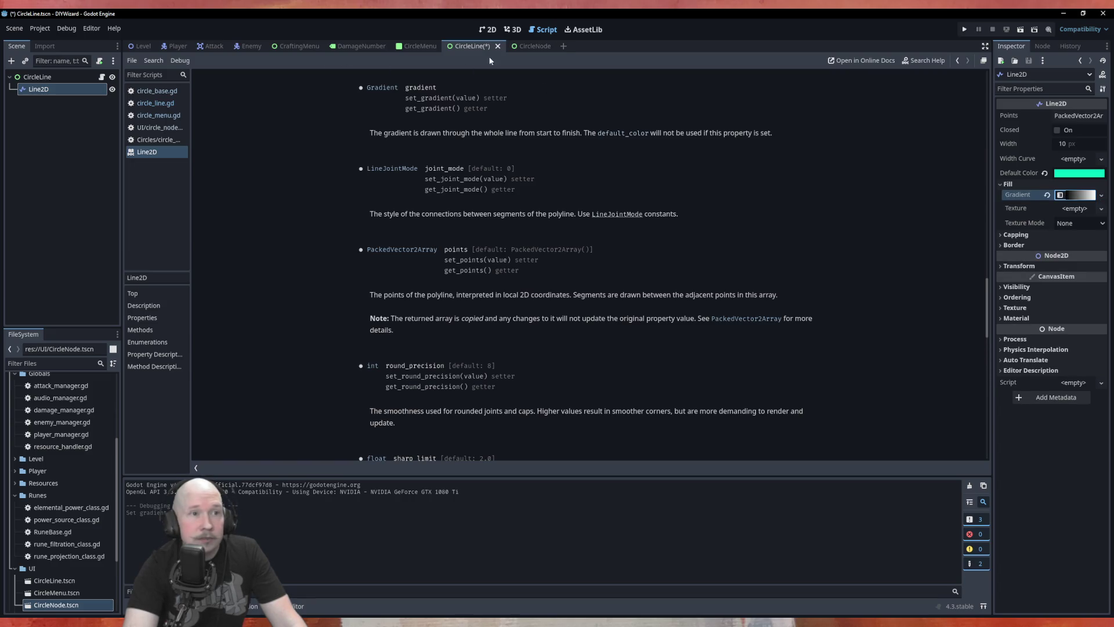
left_click(1088, 198)
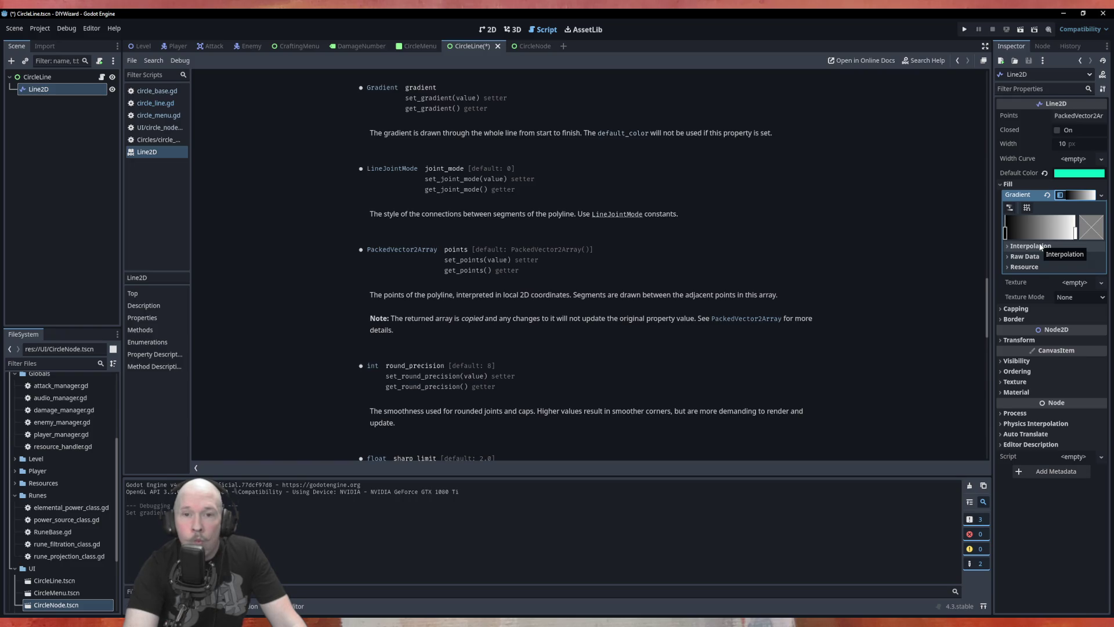
Keep Linear interpolation, add then remove a middle point, and list the gradient's two colours.
left_click(1040, 246)
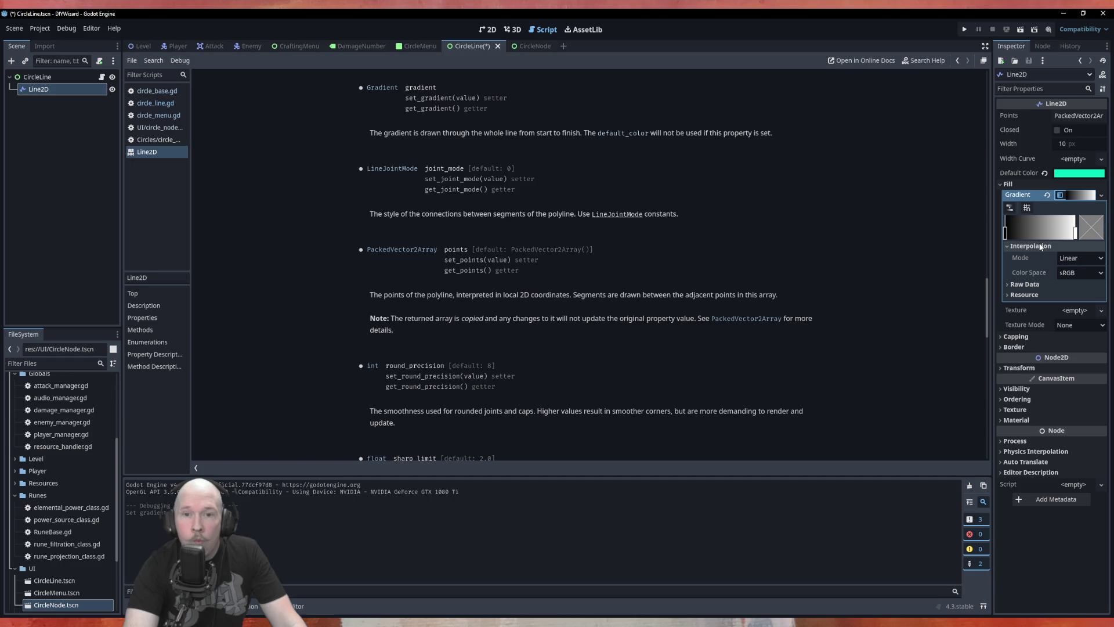
left_click(1069, 258)
left_click(1036, 224)
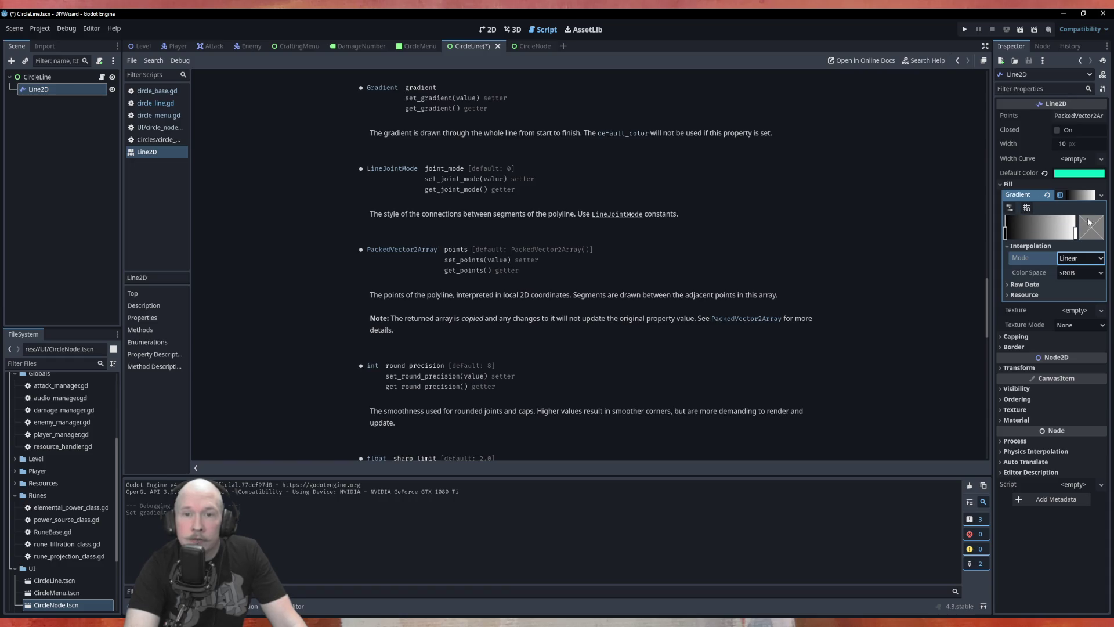
left_click(1050, 224)
left_click(1060, 282)
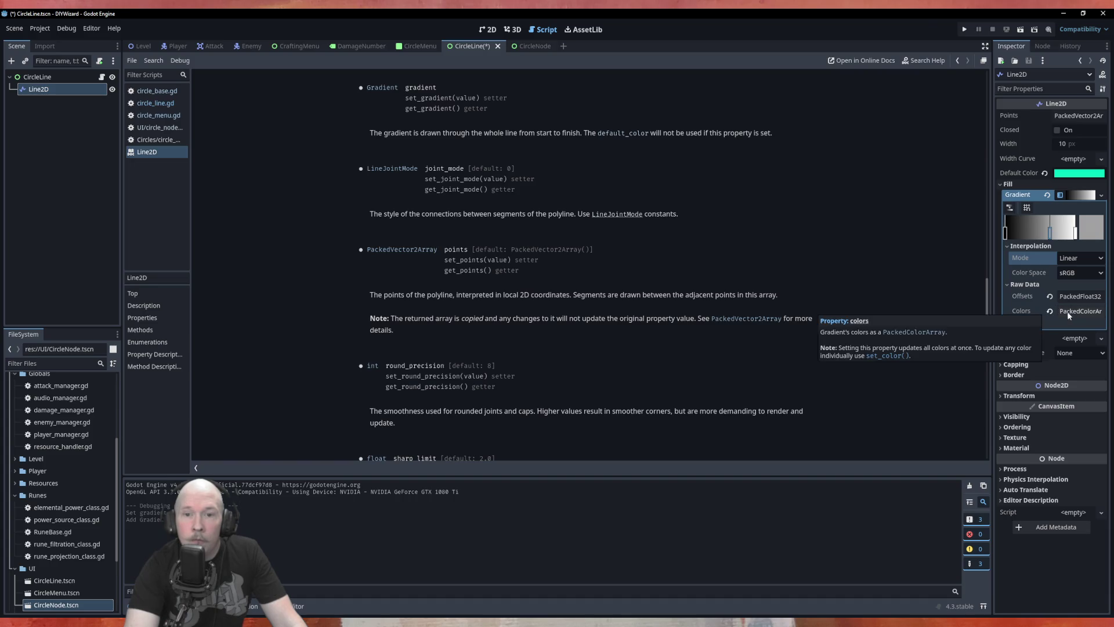
right_click(1051, 235)
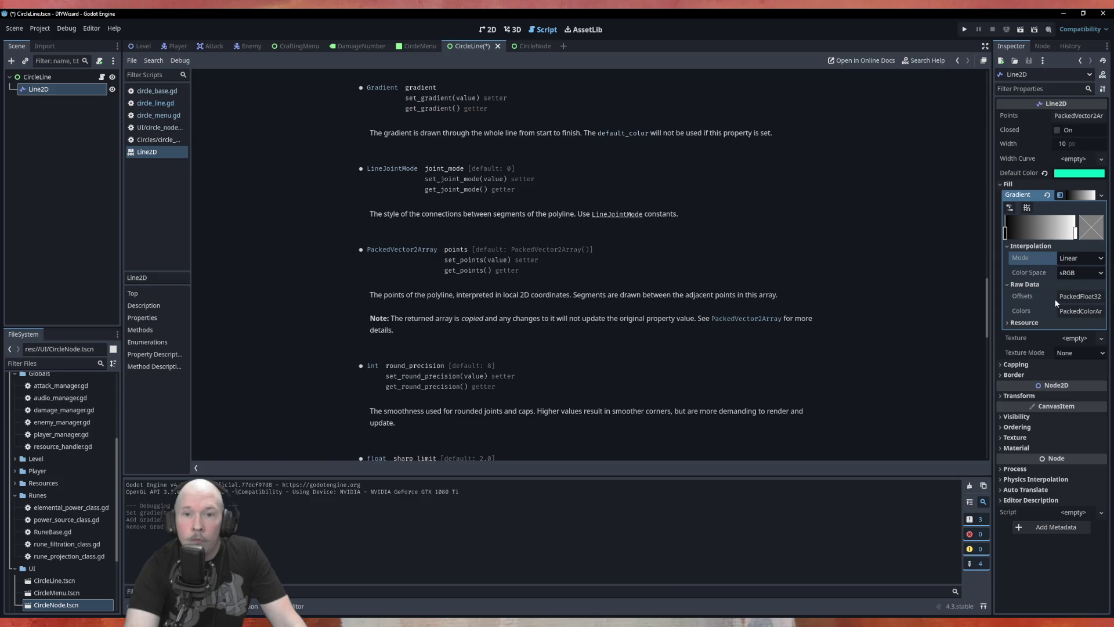
left_click(1077, 311)
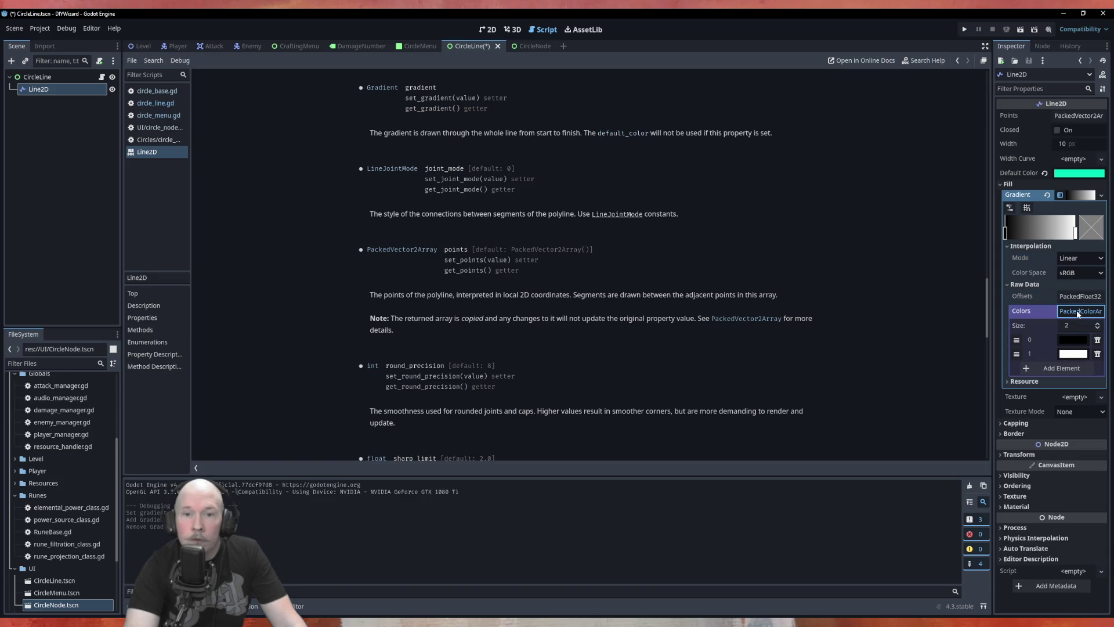
left_click(1072, 342)
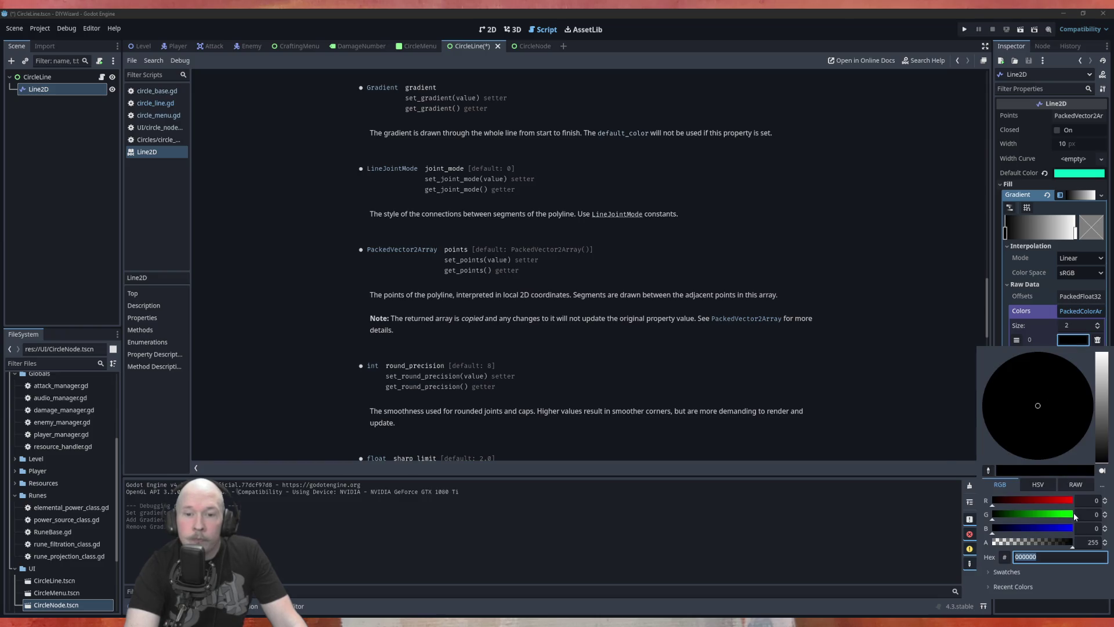
Set the gradient's first colour to olive (807f00).
left_click(1067, 502)
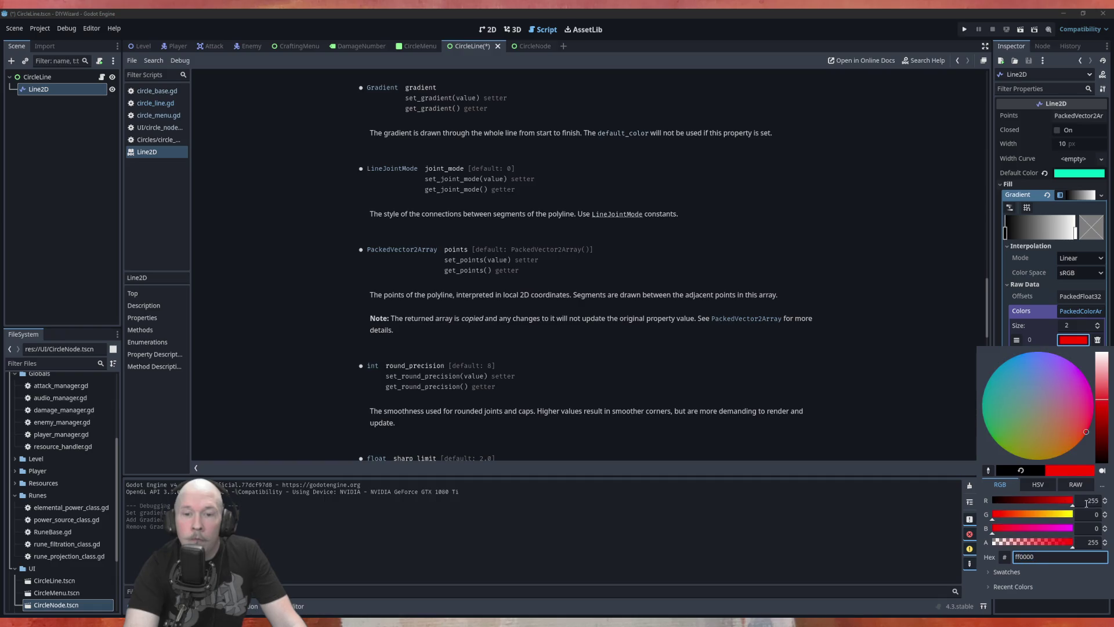
left_click(1070, 515)
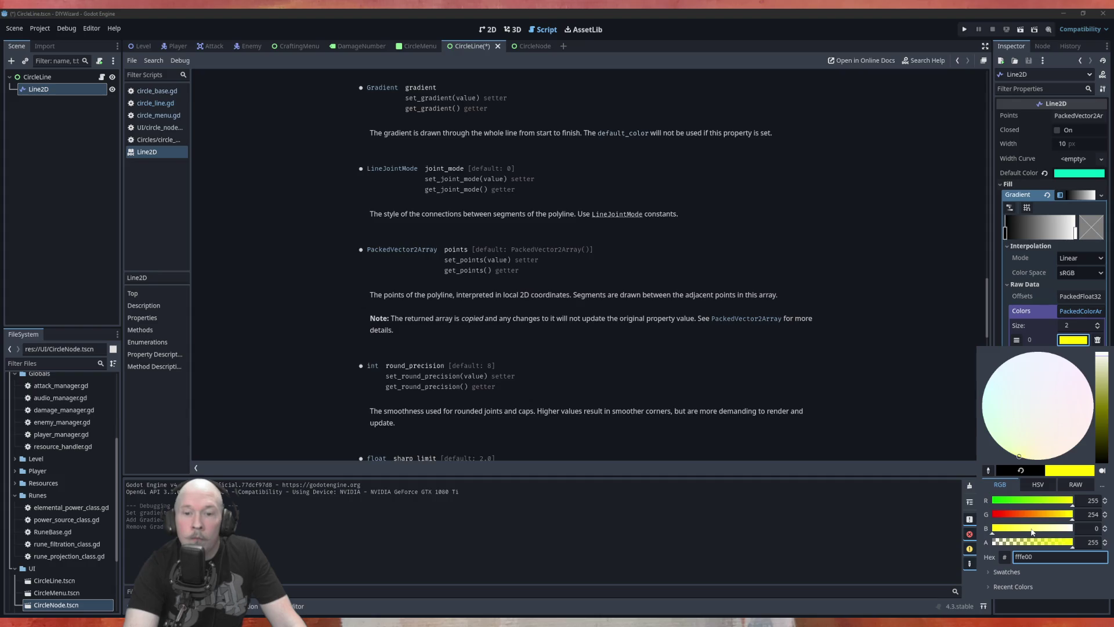
left_click(1101, 400)
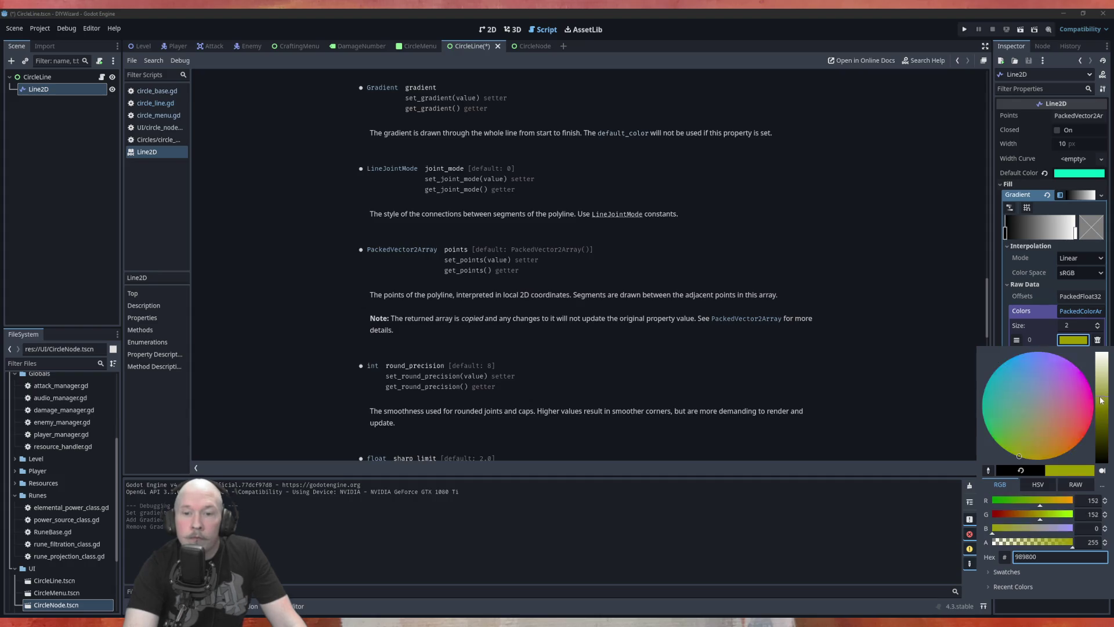
left_click_drag(1101, 400, 1103, 411)
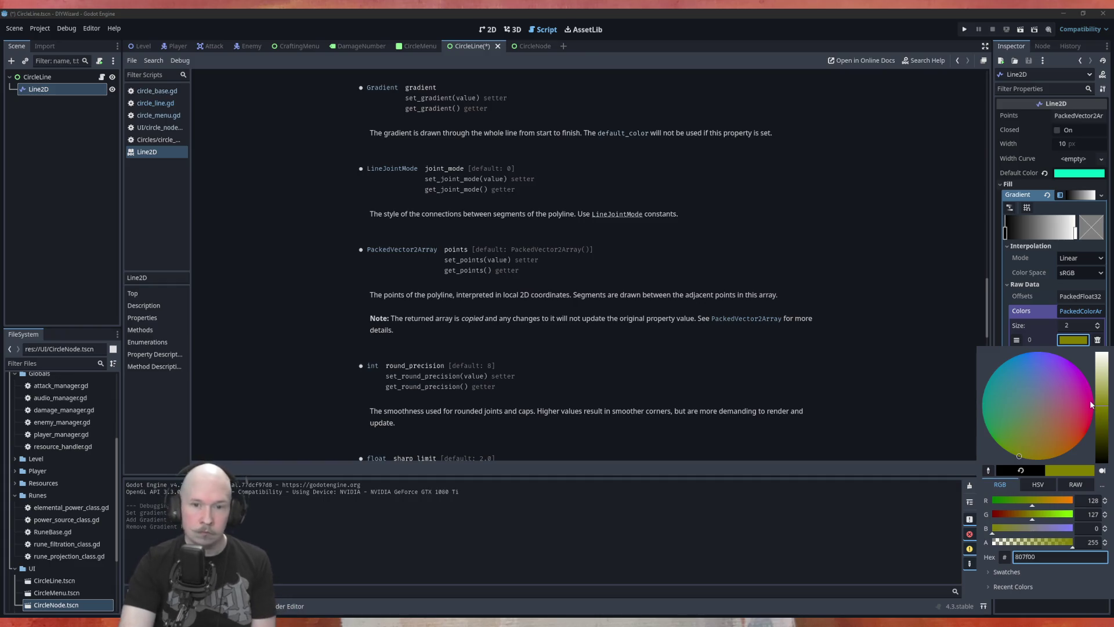
key("Escape")
Set the second gradient colour to cyan (00f0e1), save CircleLine, and switch to CircleMenu.
left_click(1073, 354)
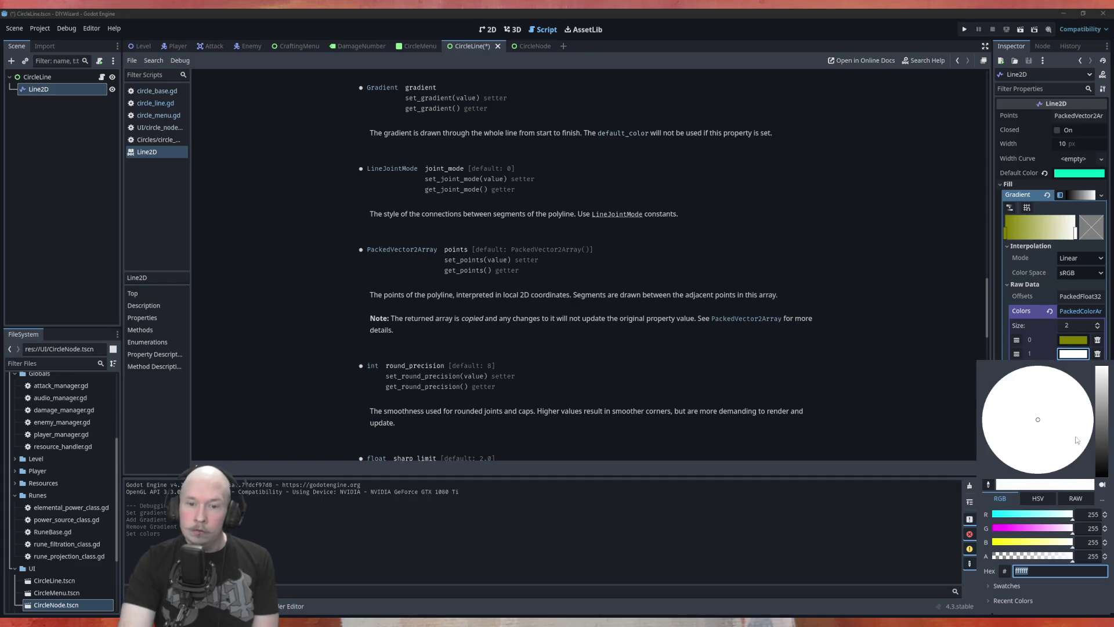
left_click(1021, 604)
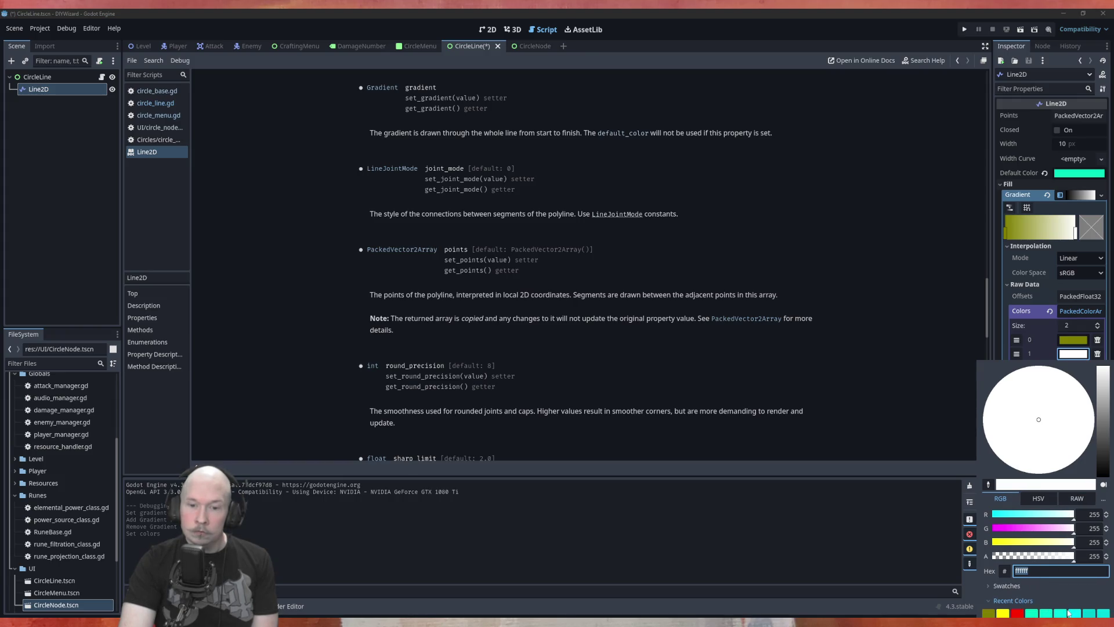
left_click(1059, 613)
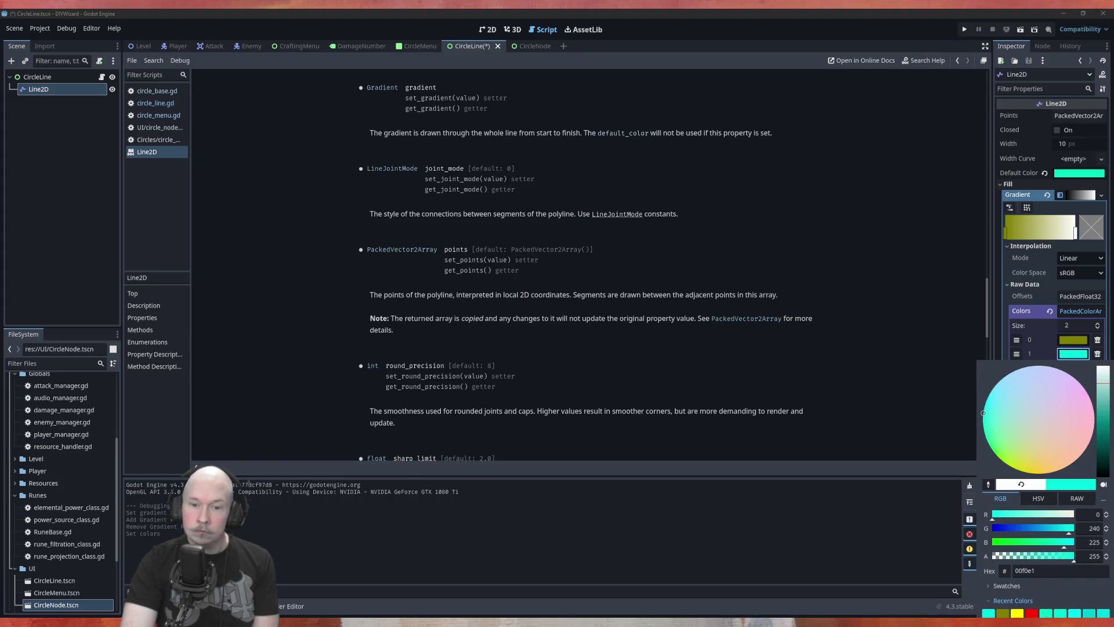
left_click_drag(983, 413, 984, 427)
key("Escape")
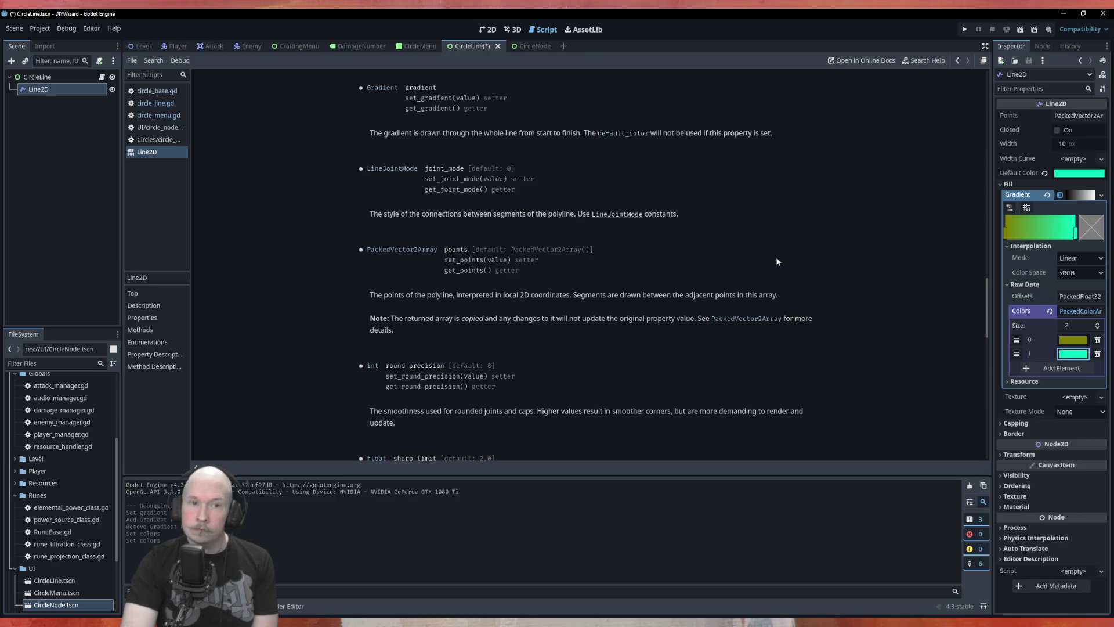
key("ctrl+s")
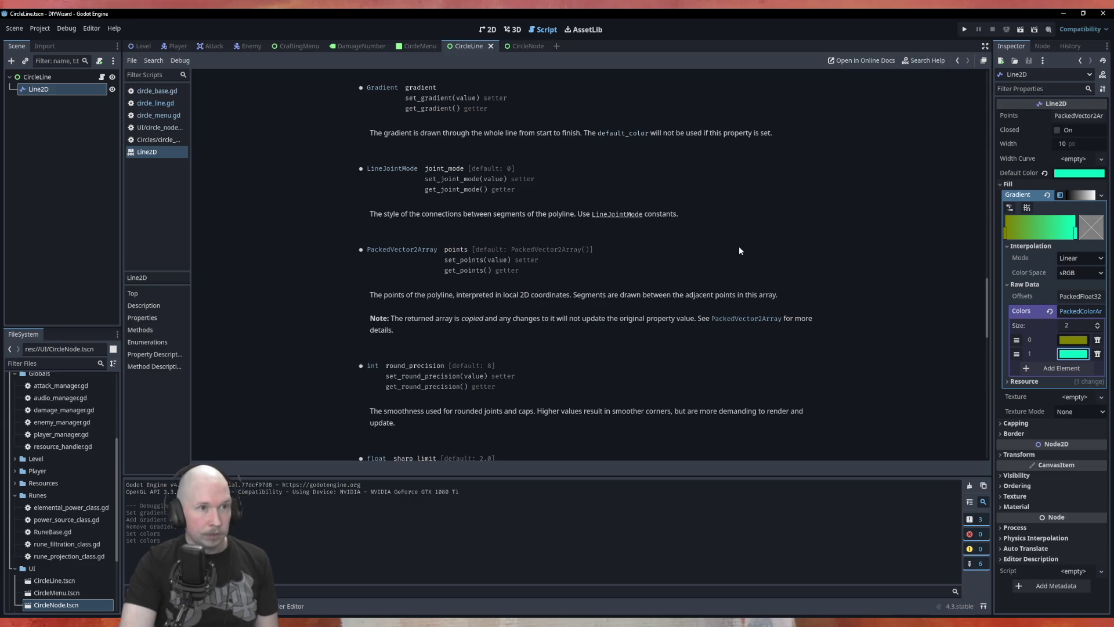
left_click(420, 48)
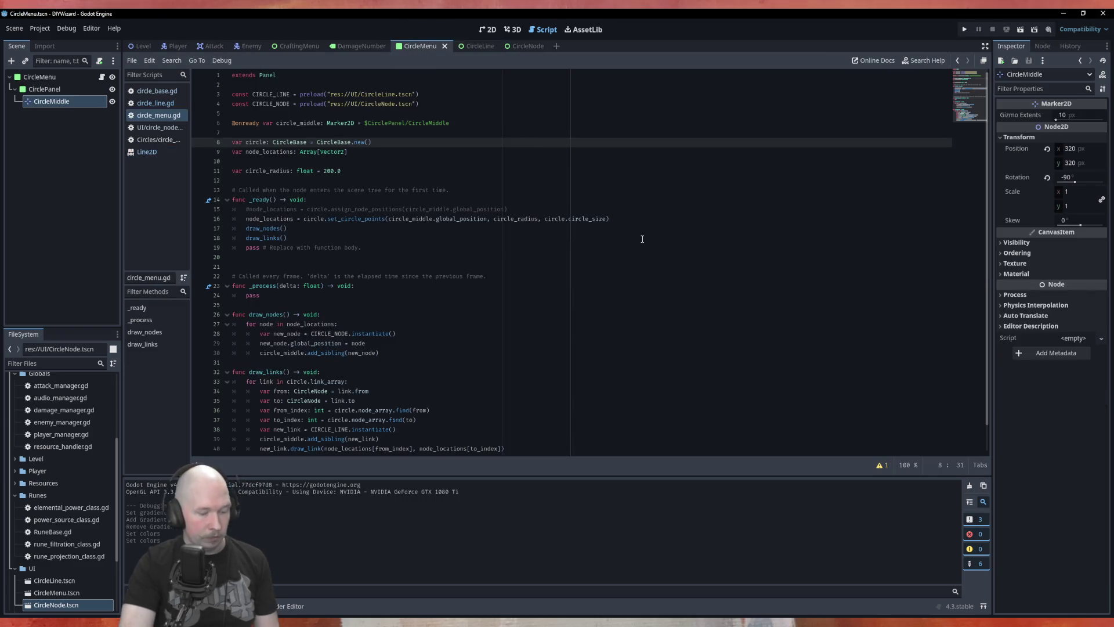
key("F6")
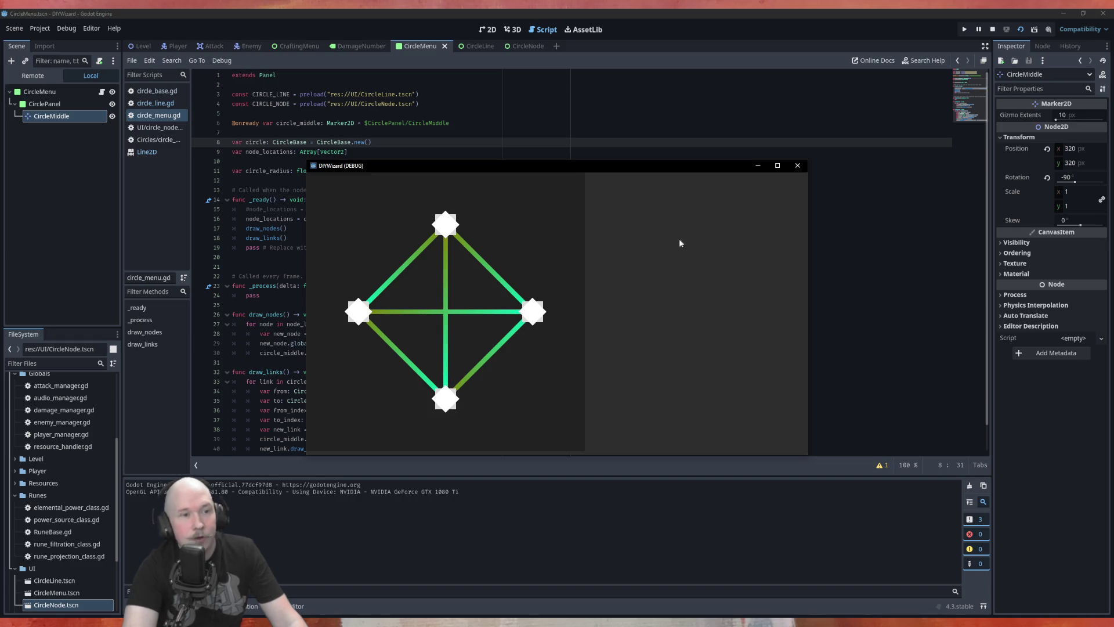
left_click(797, 166)
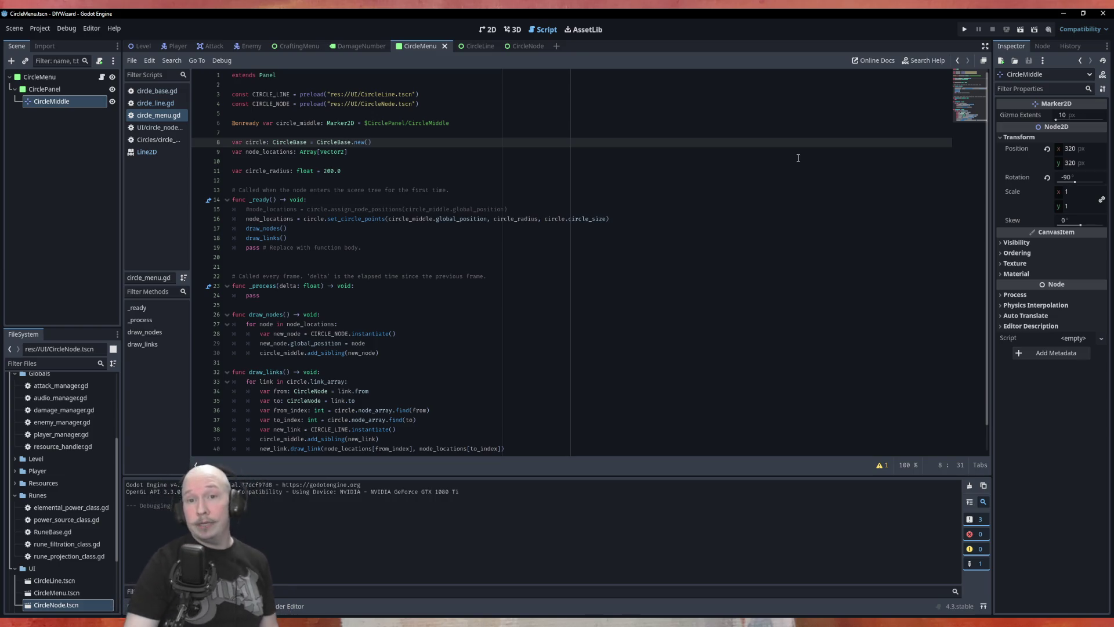
Change CircleLine's first gradient colour to deep red (b90011), save, and return to CircleMenu.
left_click(475, 46)
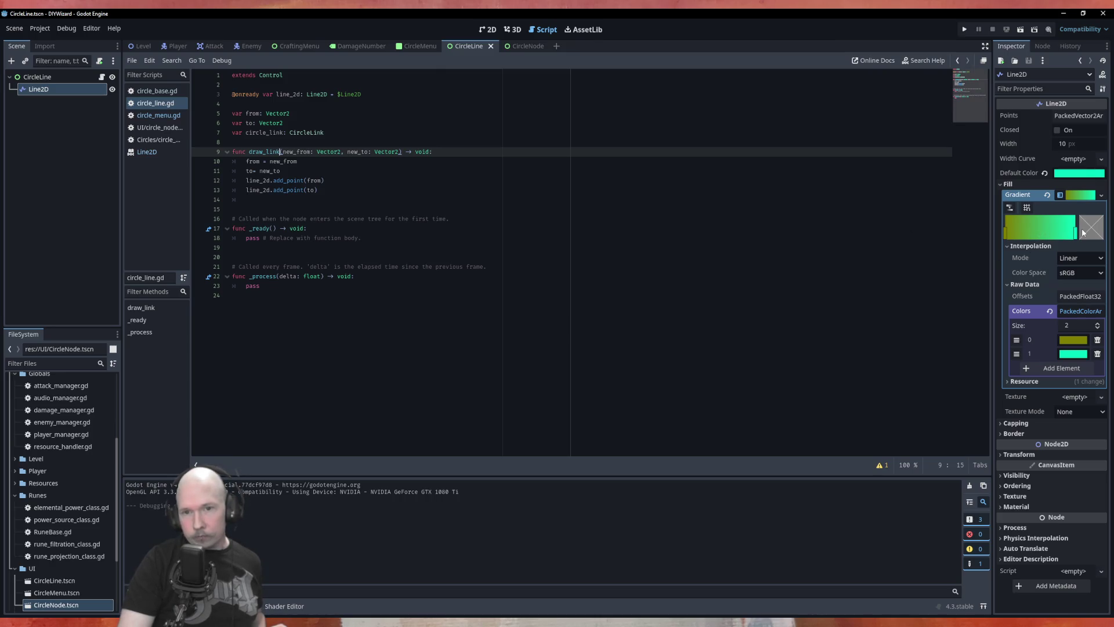
left_click(1073, 341)
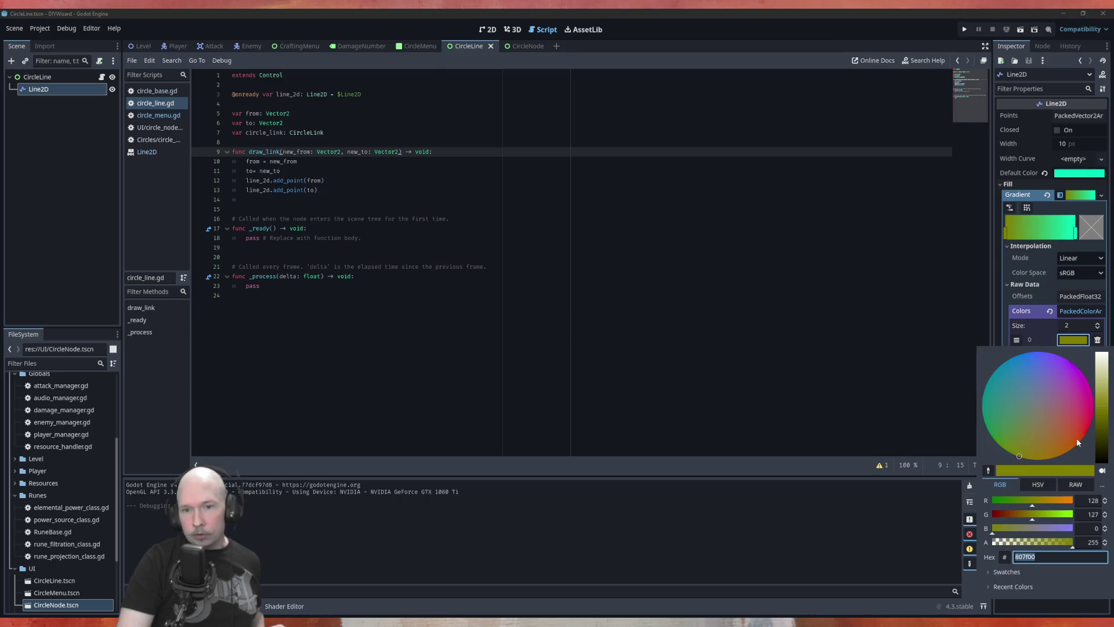
left_click_drag(1079, 433, 1092, 429)
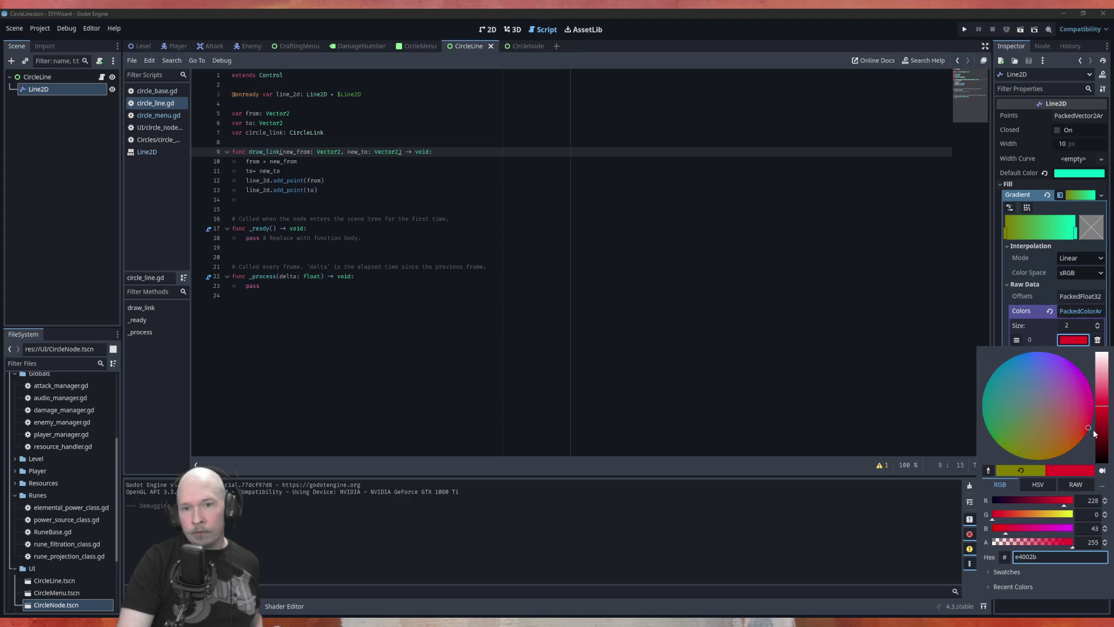
left_click(1049, 504)
left_click_drag(1049, 504, 1053, 504)
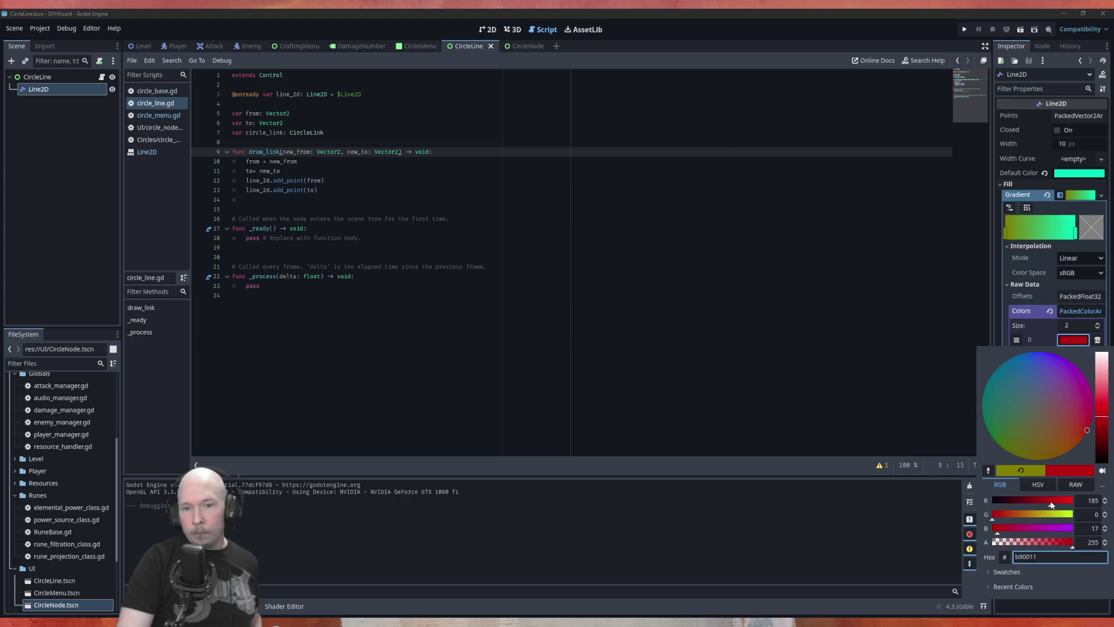
key("Escape")
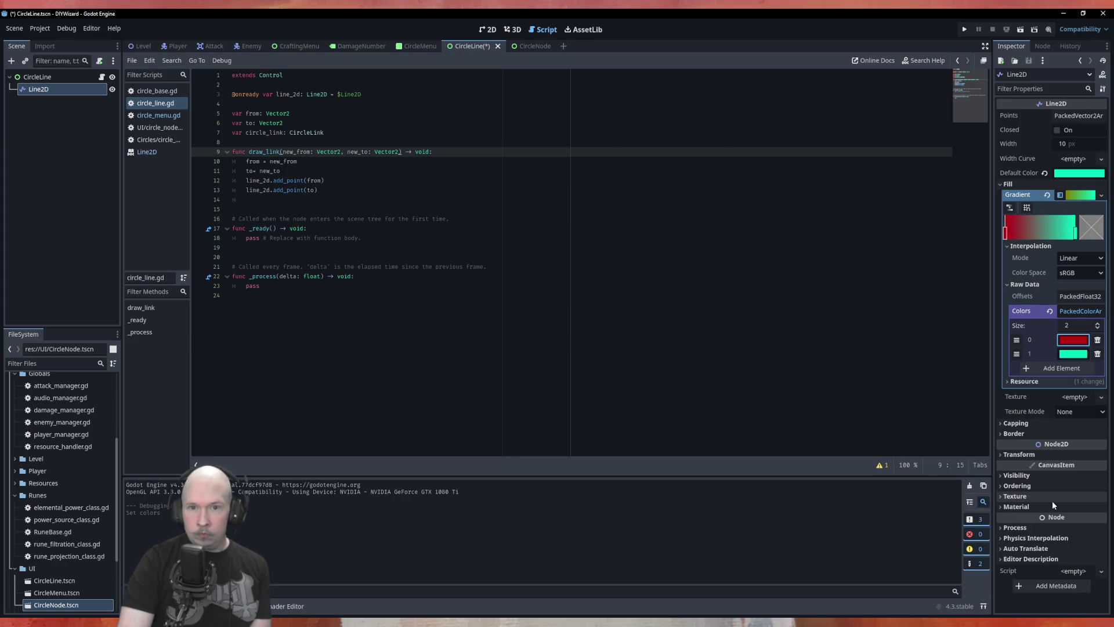
key("ctrl+s")
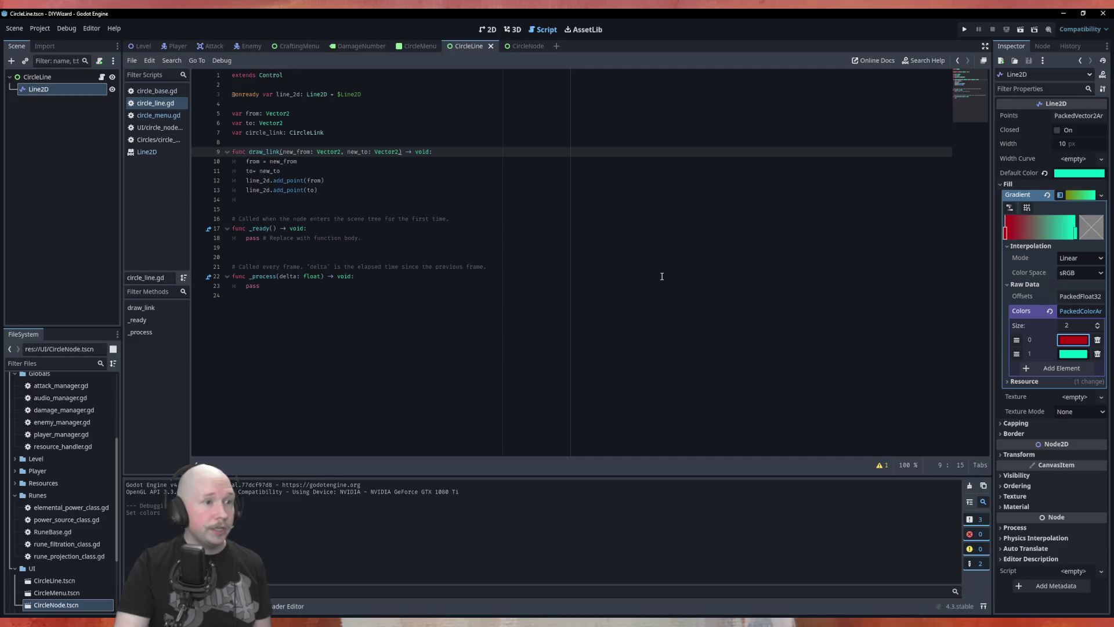
left_click(409, 46)
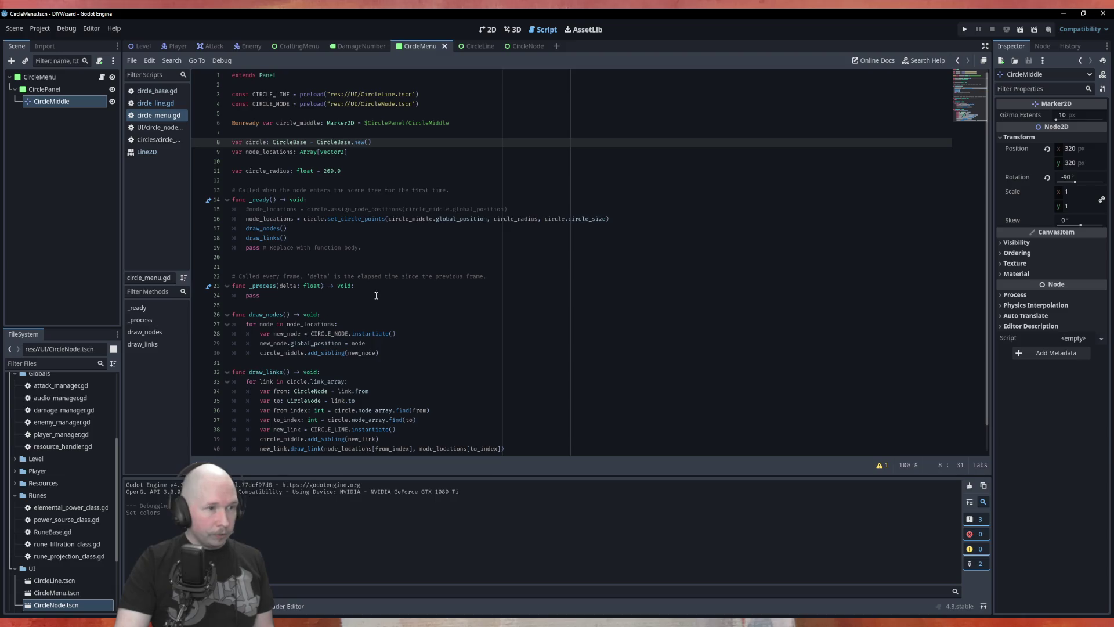
Jump to set_circle_points in circle_base.gd, save the script, and run the project with F5.
left_click(360, 219, "ctrl")
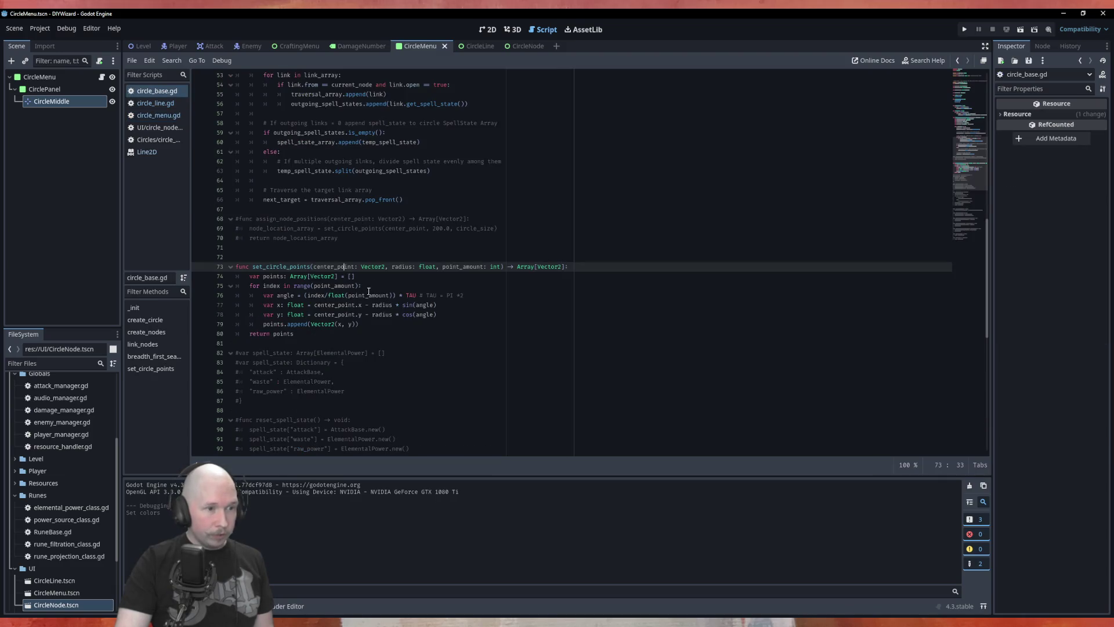
left_click(367, 305)
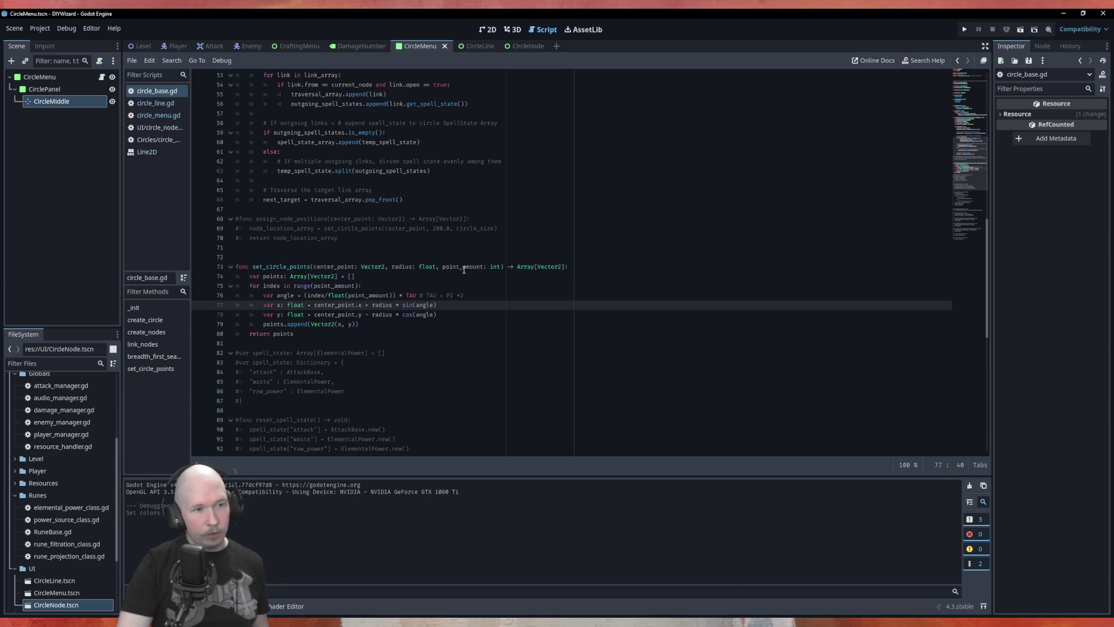
left_click(377, 323)
key("ctrl+s")
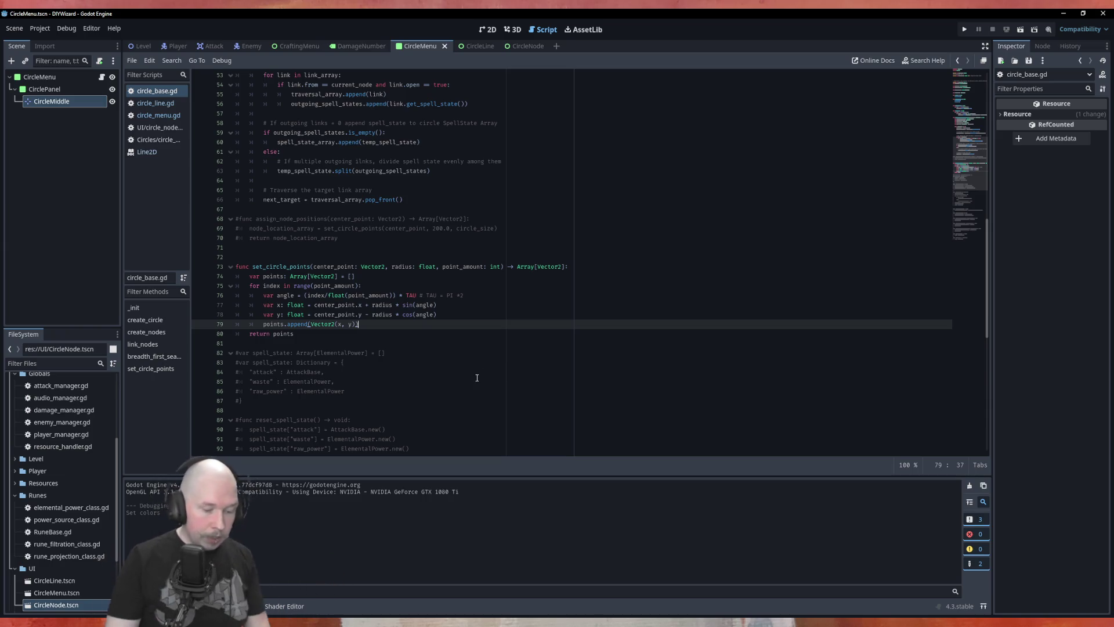
key("F5")
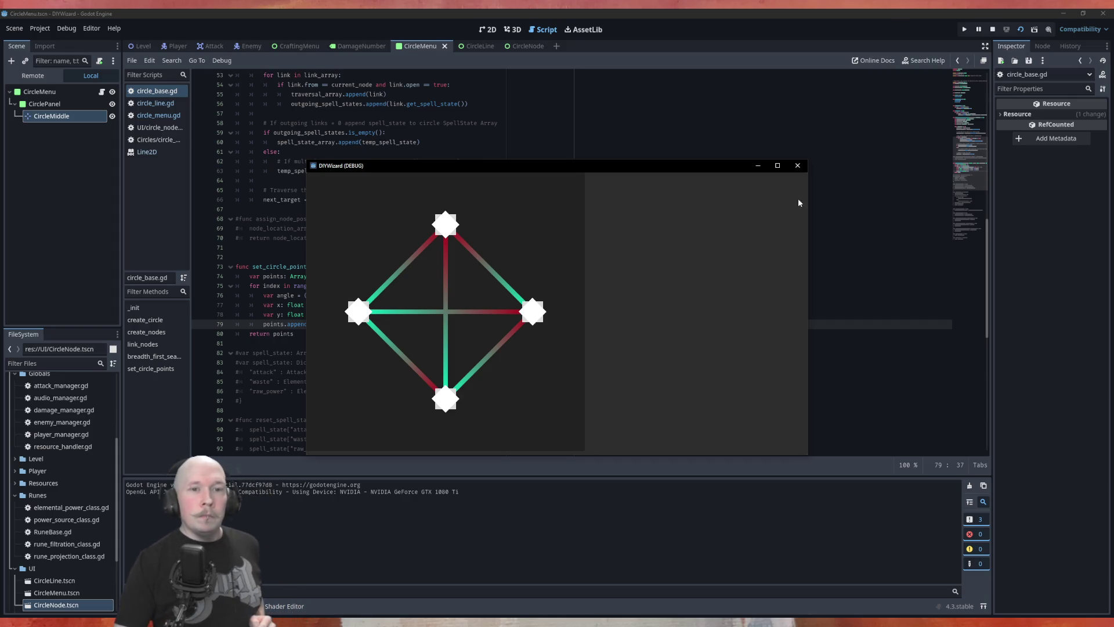
Close the running DIYWizard game window after viewing the red-to-green links.
left_click(797, 165)
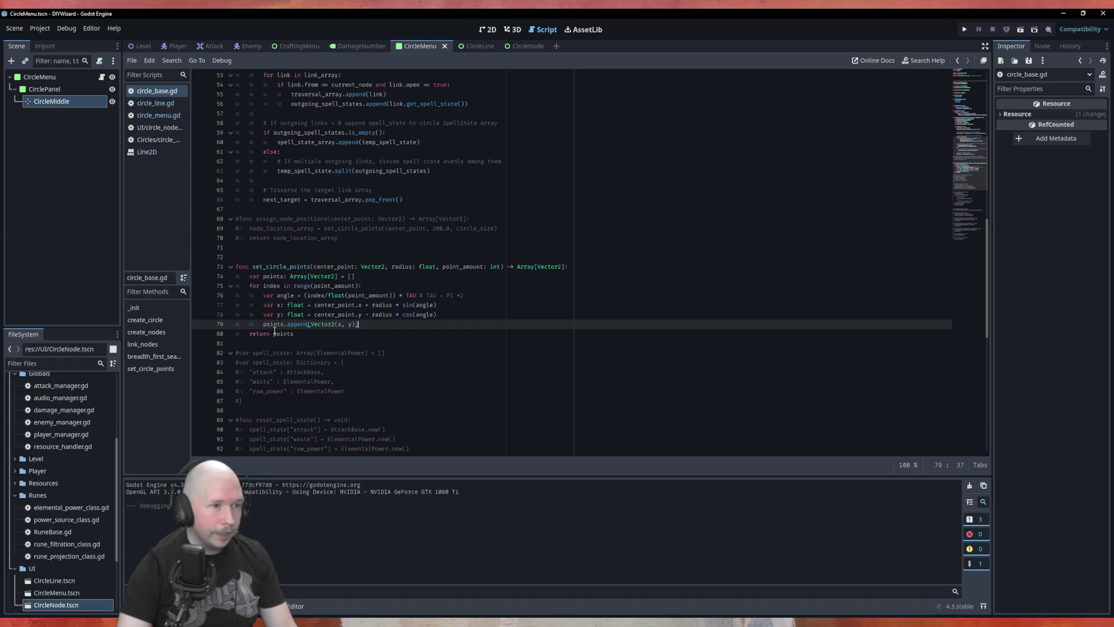
In circle_menu.gd, add new_link.circle_link = link after add_sibling(new_link), plus a blank line before draw_links.
left_click(160, 115)
scroll(290, 366, "down", 1)
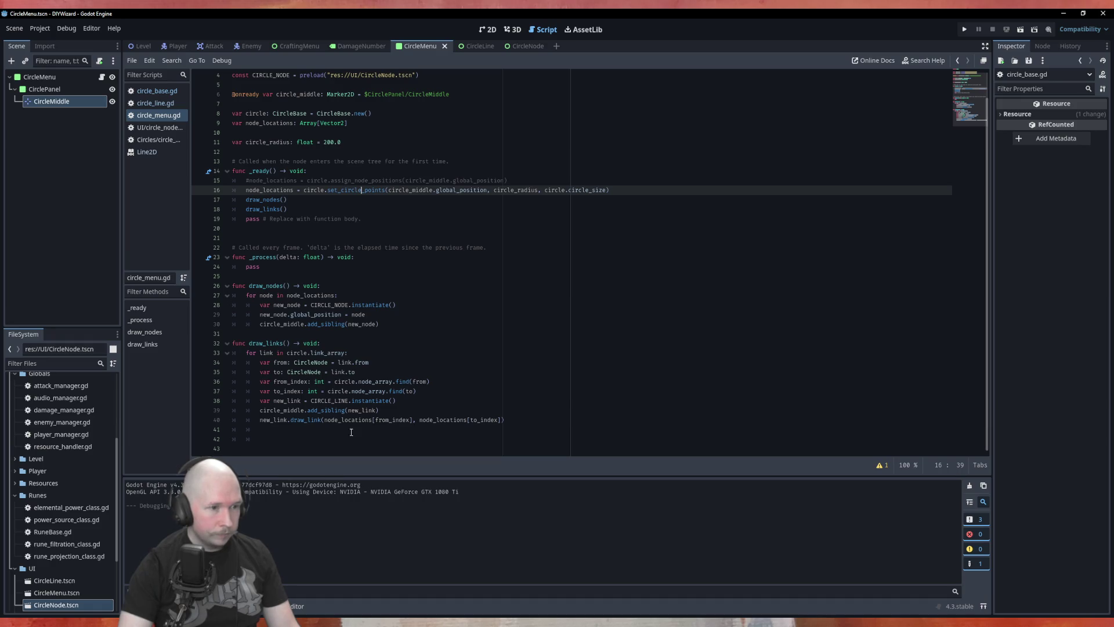
left_click(380, 411)
key("Return")
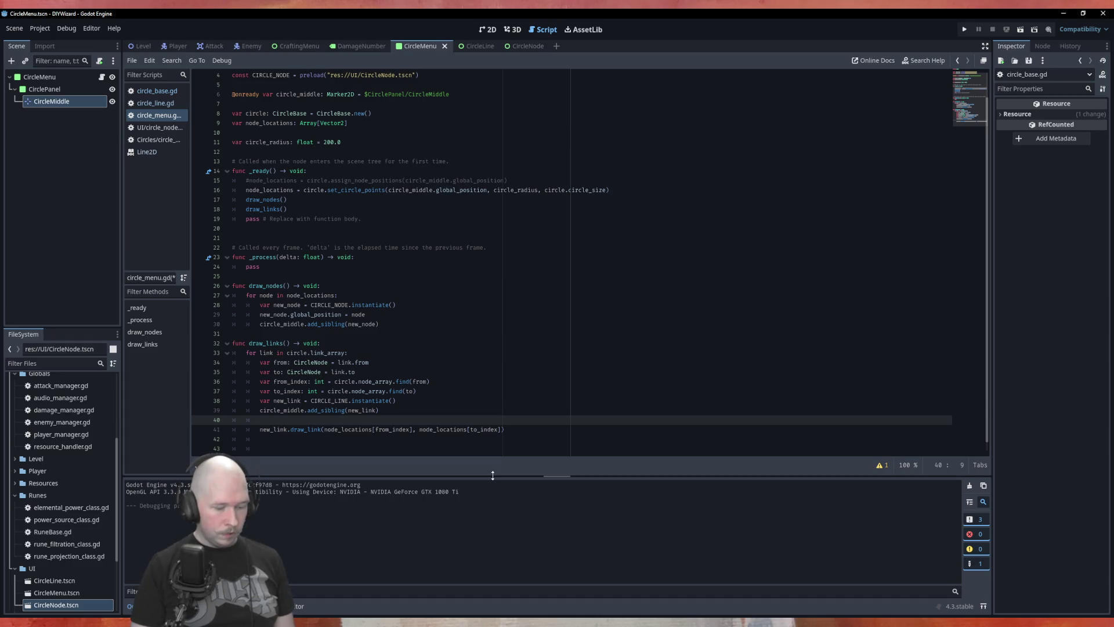
type("new_")
key("Return")
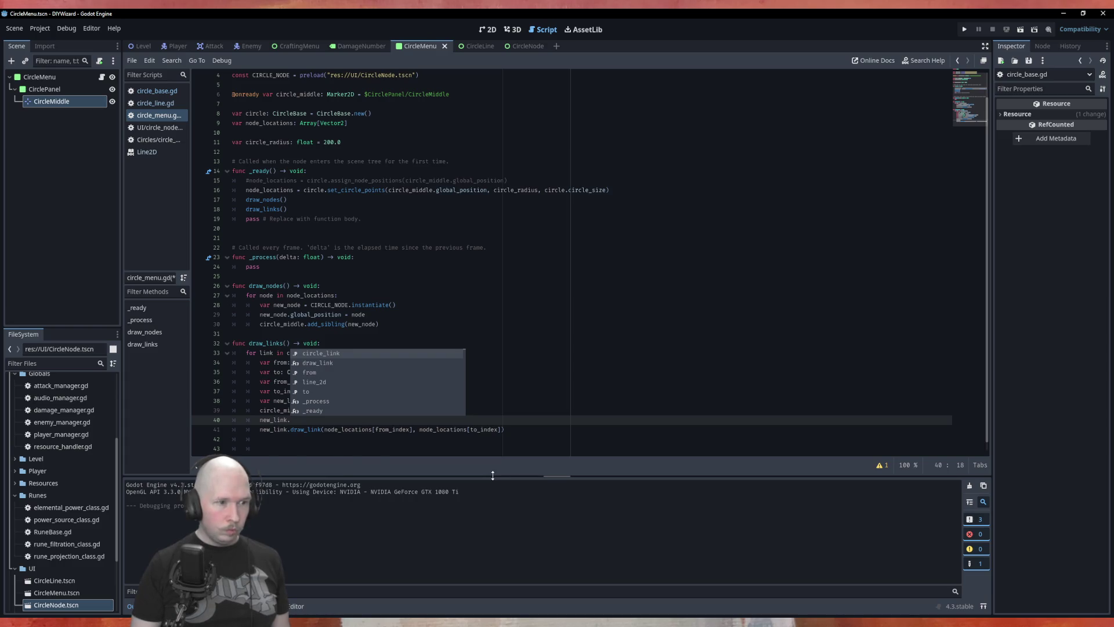
key("Return")
type("=")
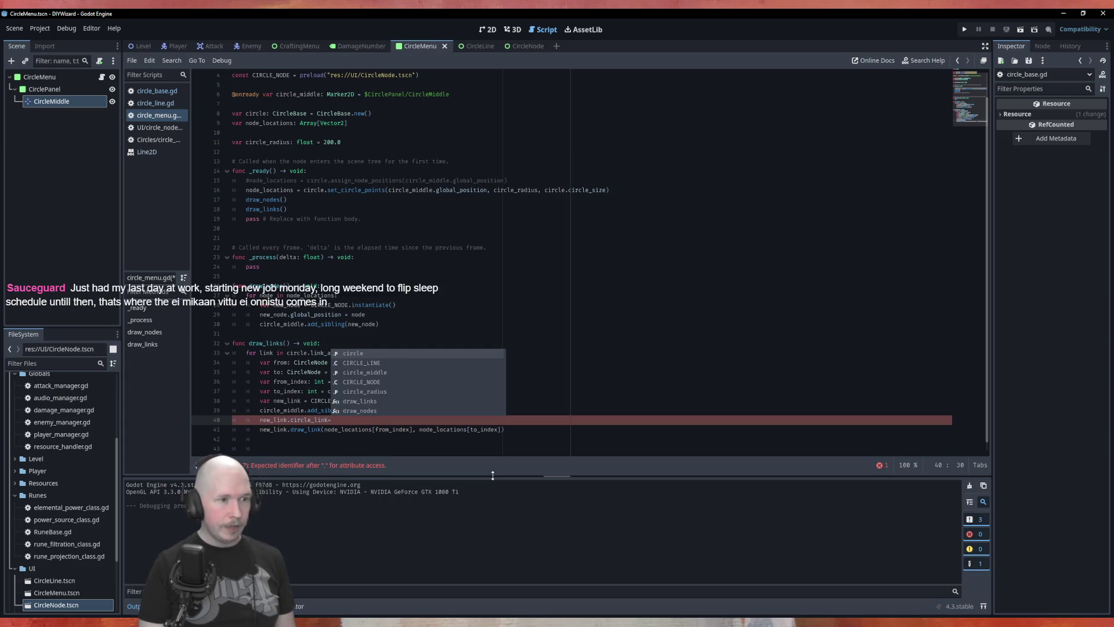
type("link")
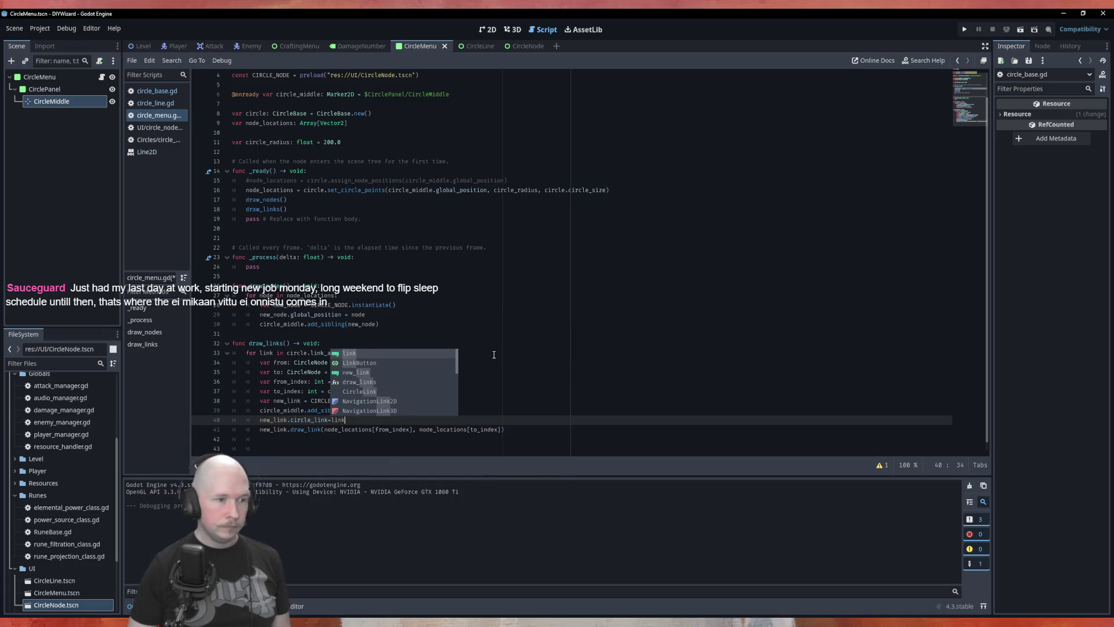
key("Left")
key("Left")
key("Left")
key("Right")
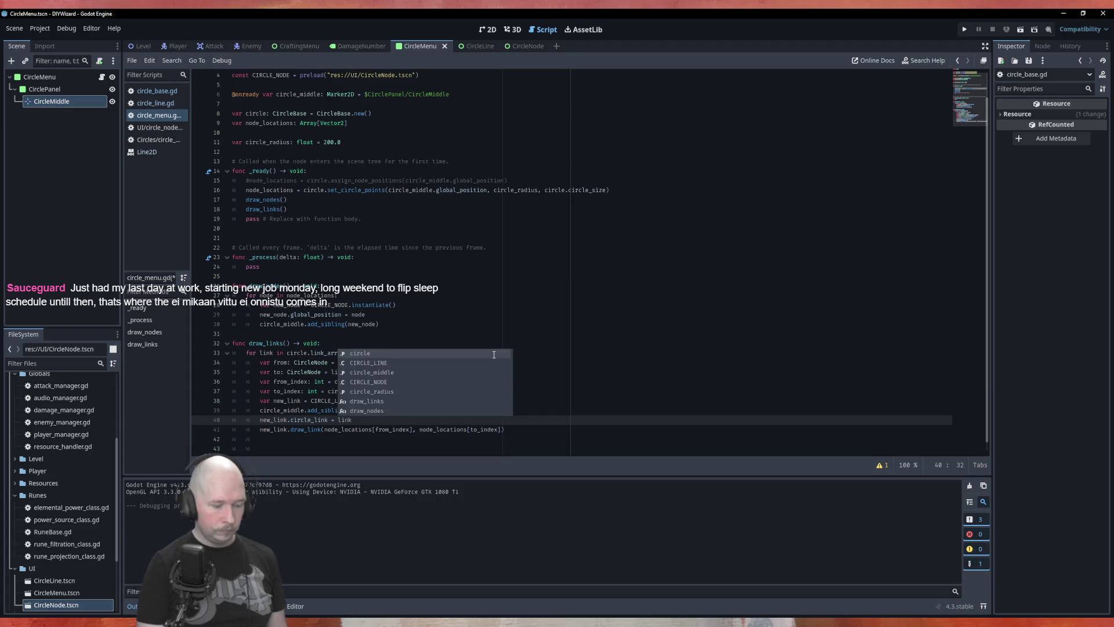
key("Escape")
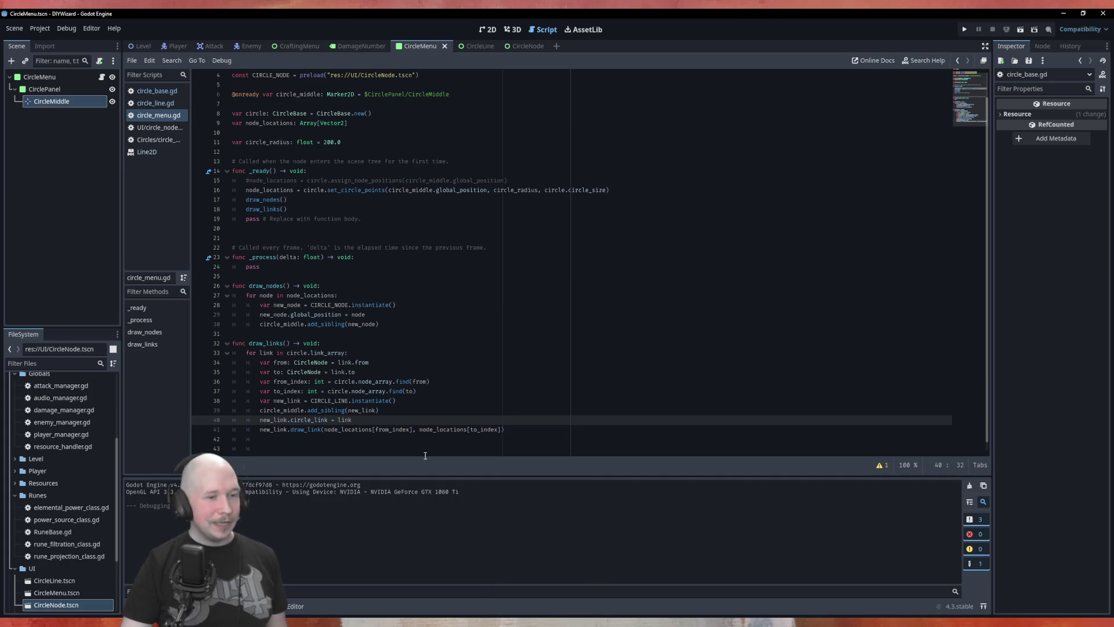
left_click(419, 335)
key("Return")
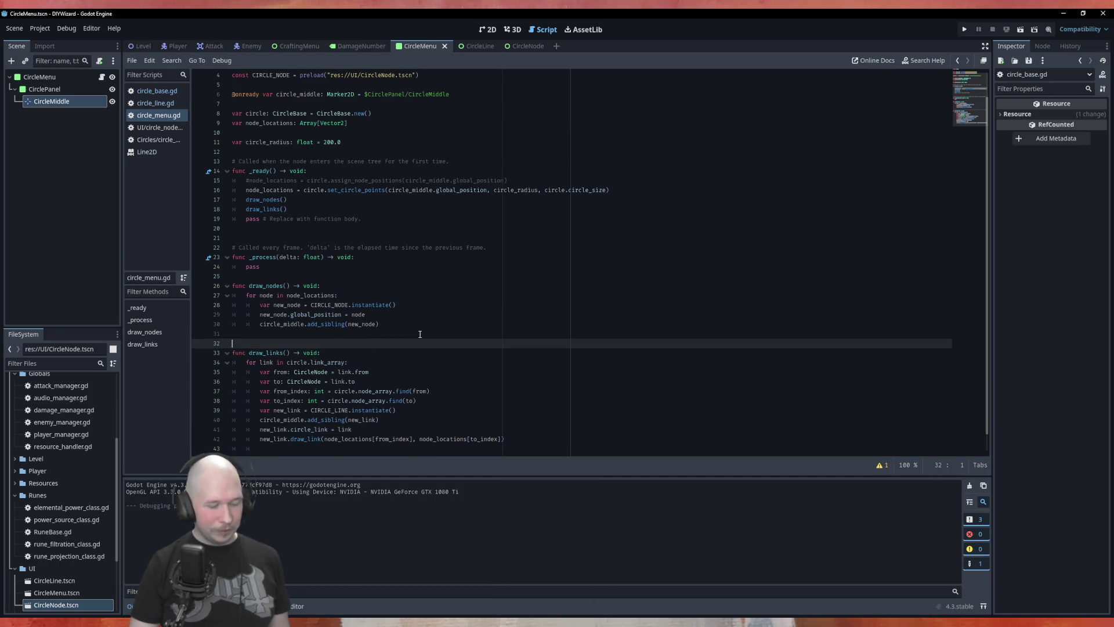
Save circle_menu.gd and open circle_line.gd.
key("ctrl+s")
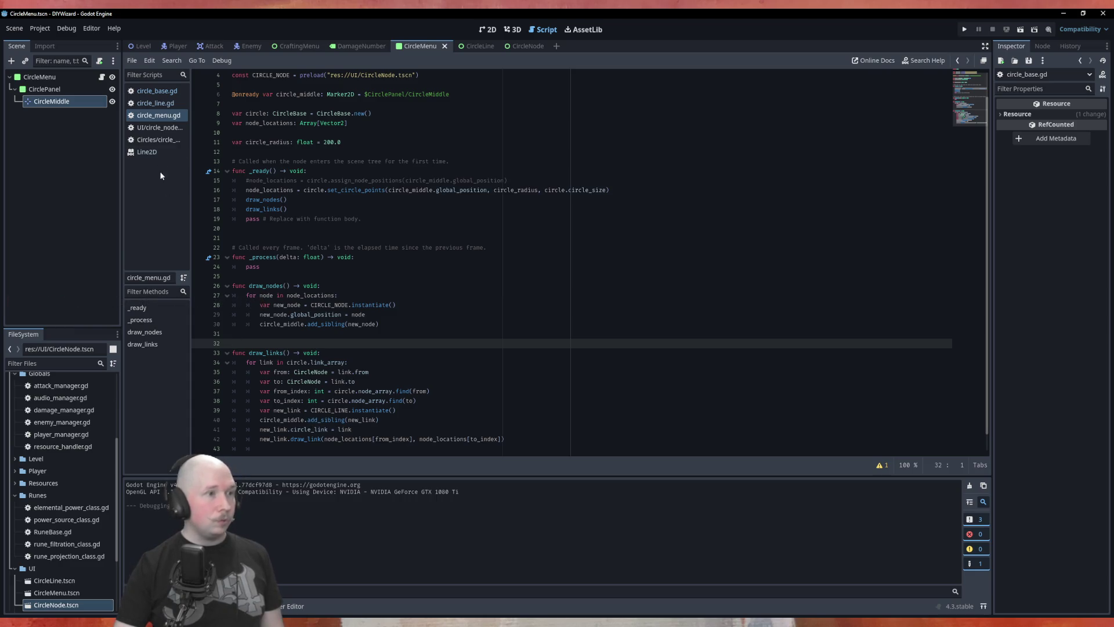
left_click(154, 102)
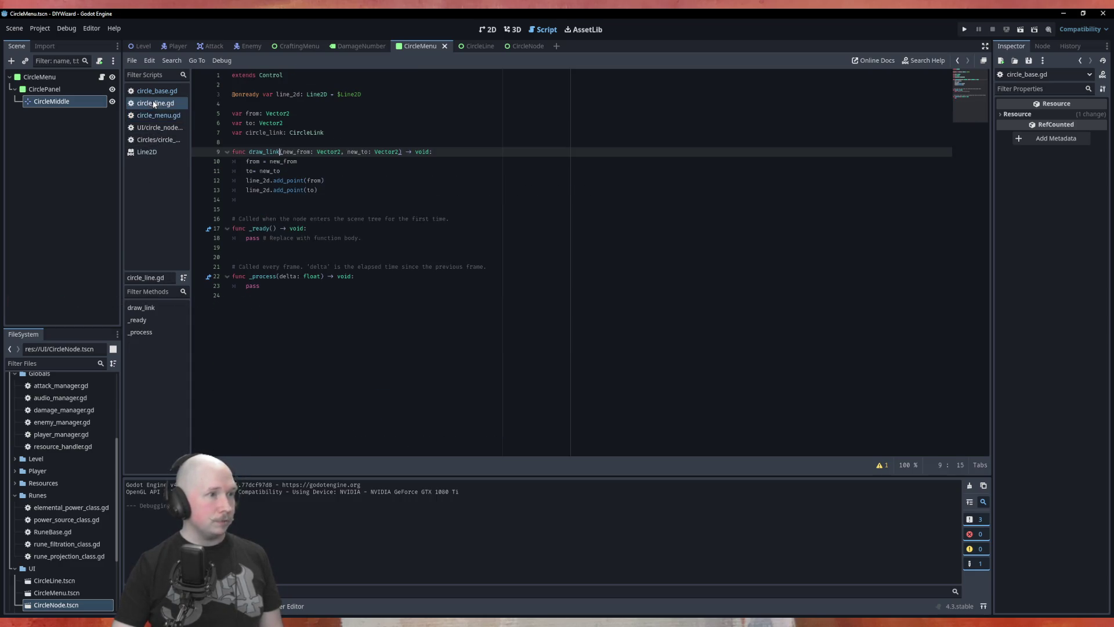
Add a blank line in draw_link and rename the _process parameter delta to _delta.
left_click(340, 195)
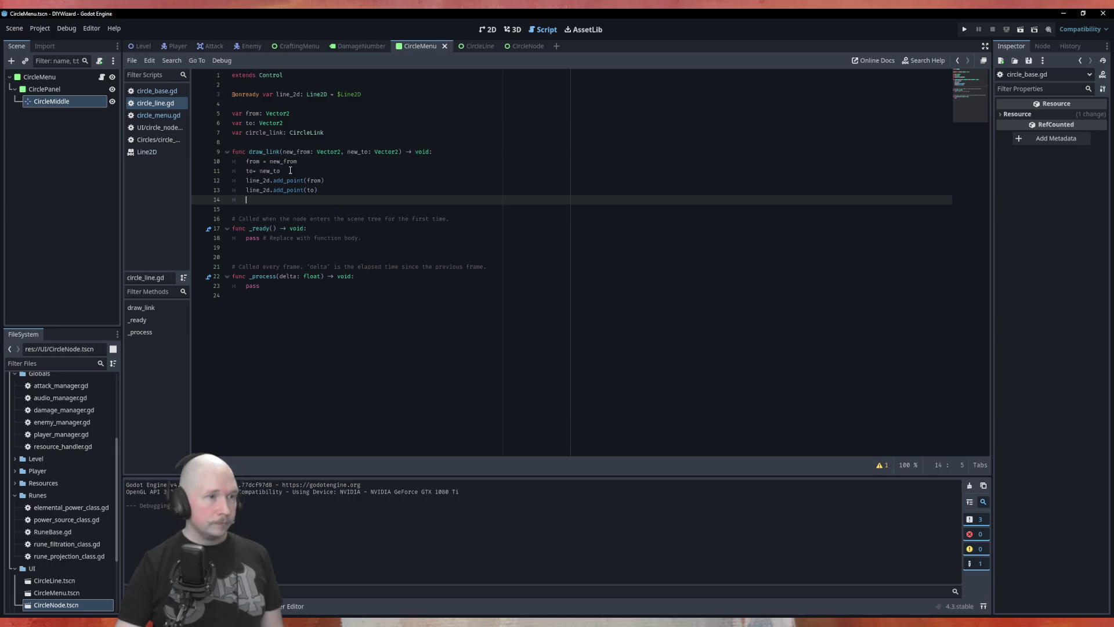
key("Return")
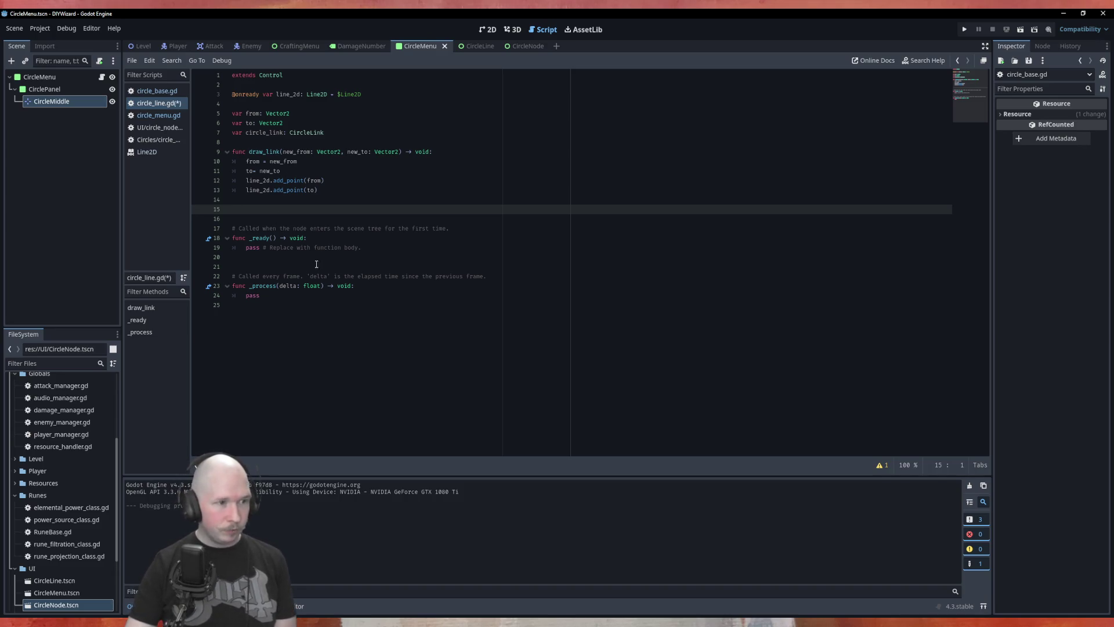
left_click(279, 285)
type("_")
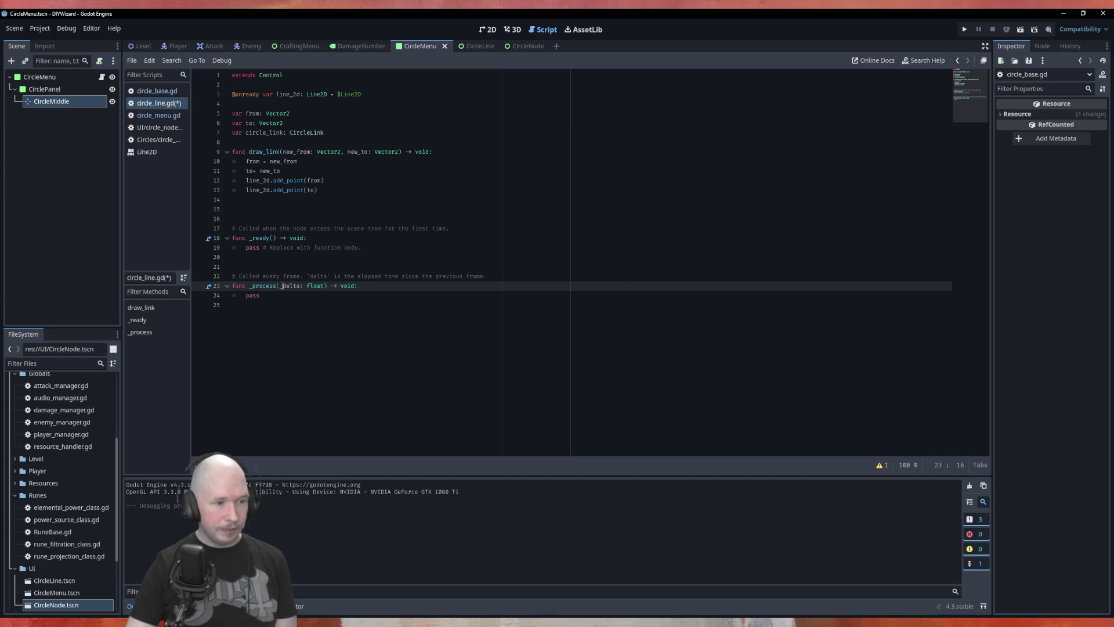
Declare func assign_link(new_link: CircleLink) -> void: below draw_link.
left_click(284, 217)
key("Up")
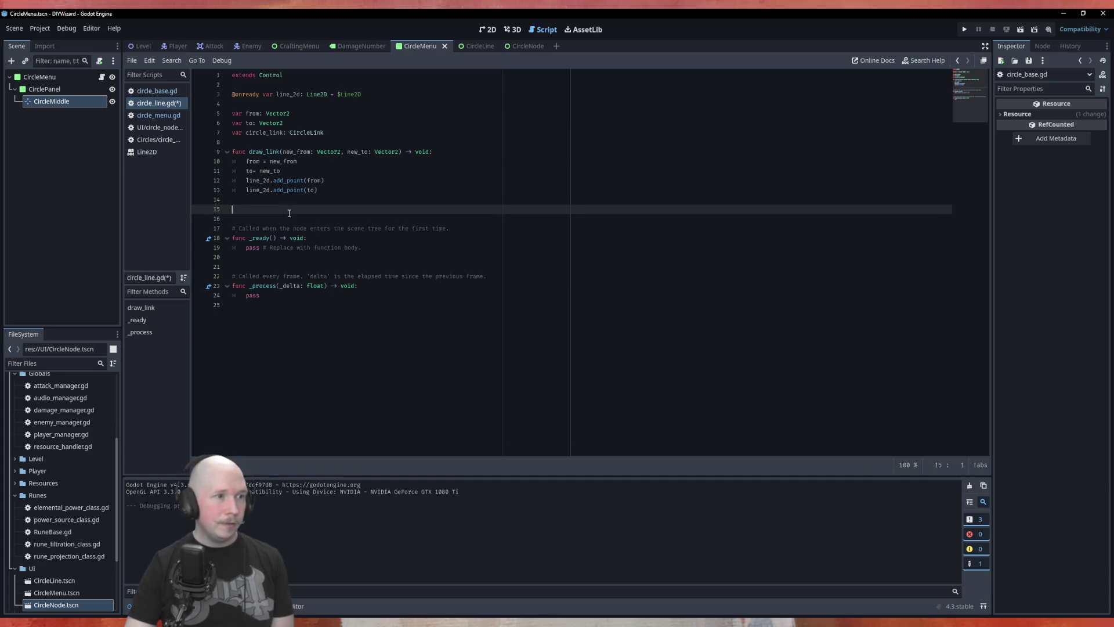
type("func a")
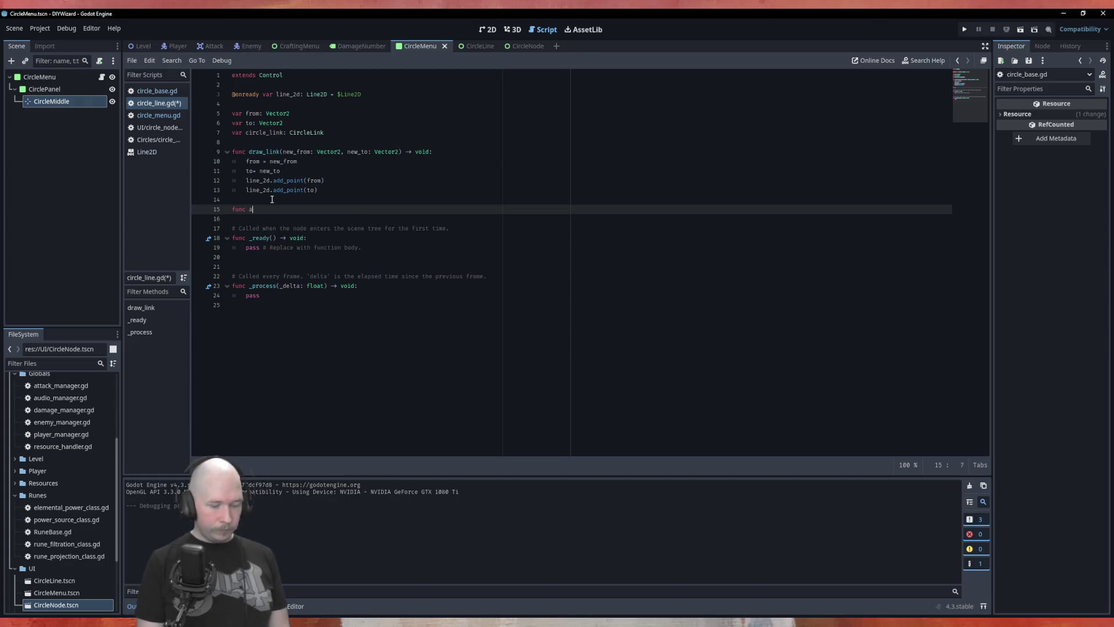
type("ssign")
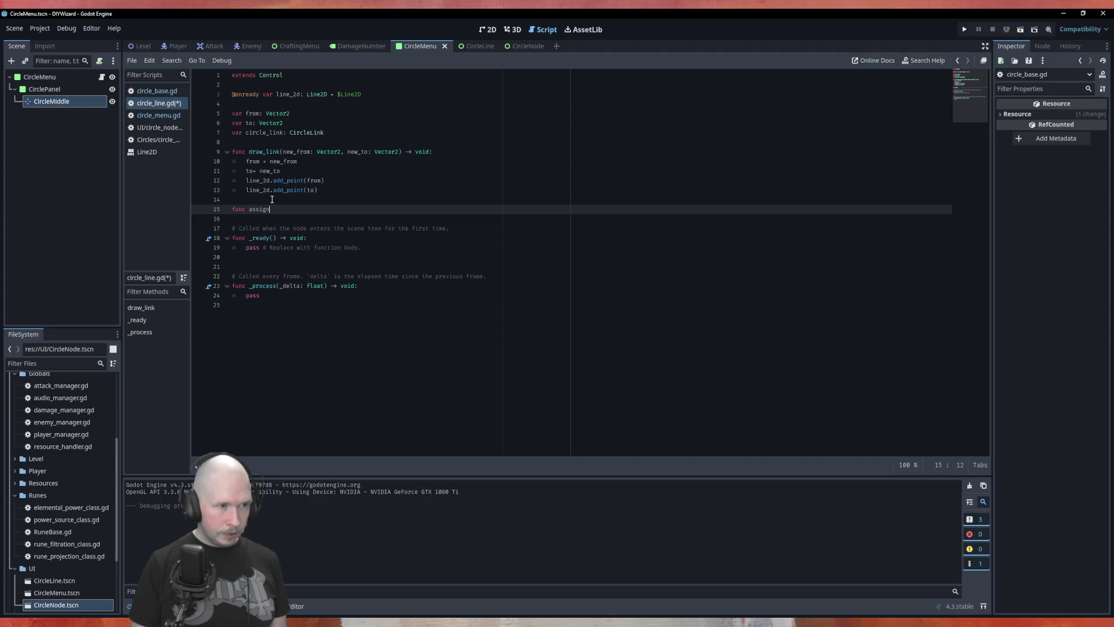
type("_l")
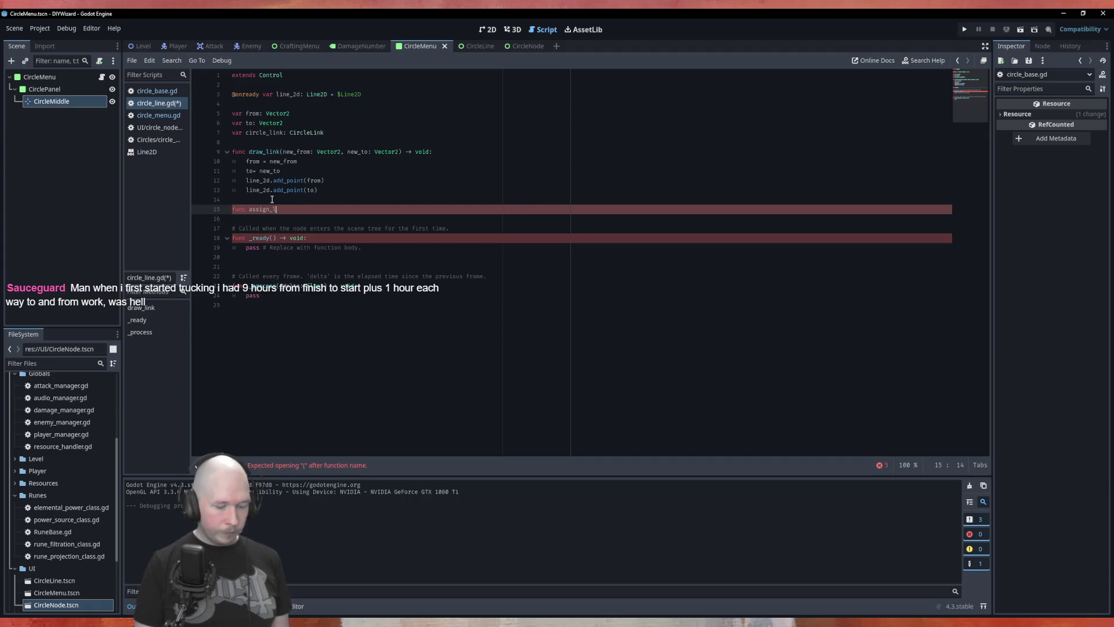
type("ink()")
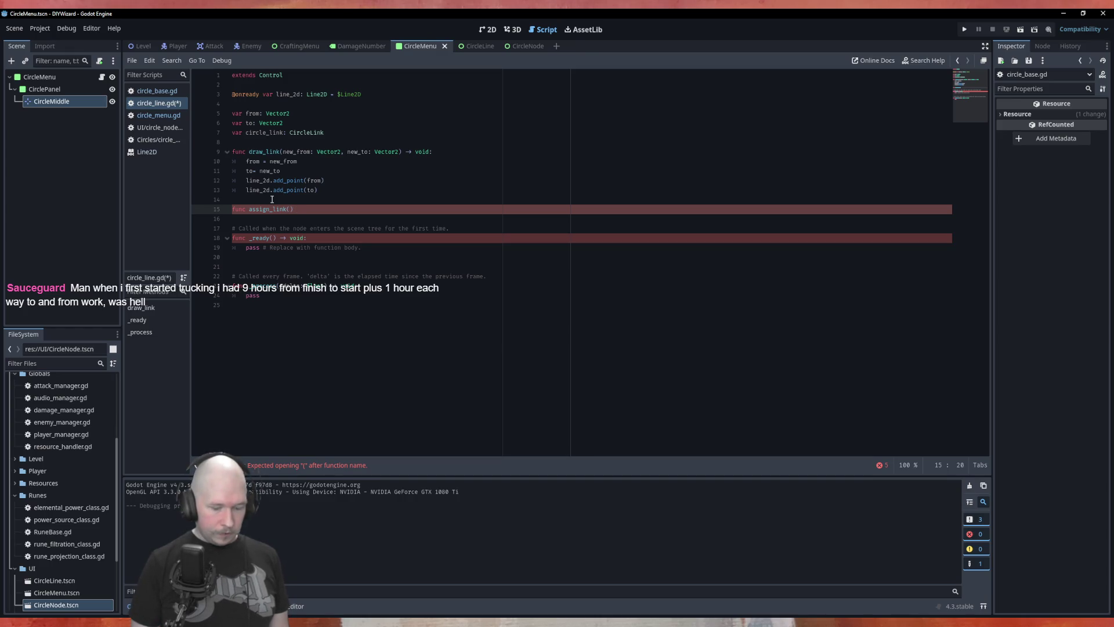
type(" -> void:")
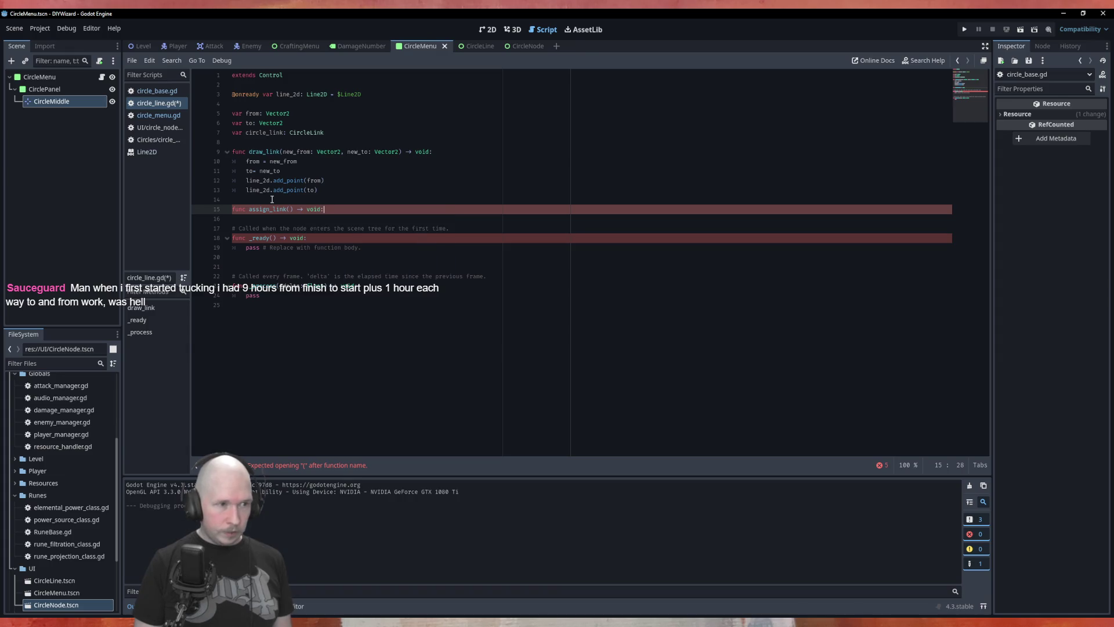
key("Return")
key("Up")
key("Right")
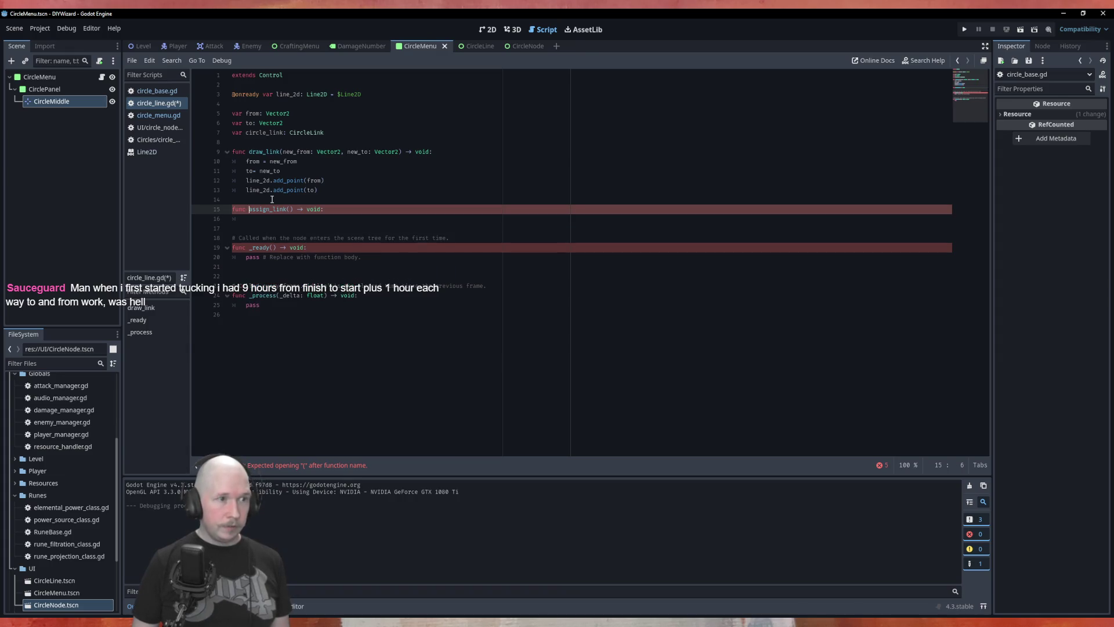
key("Right")
key("Right")
key("Right")
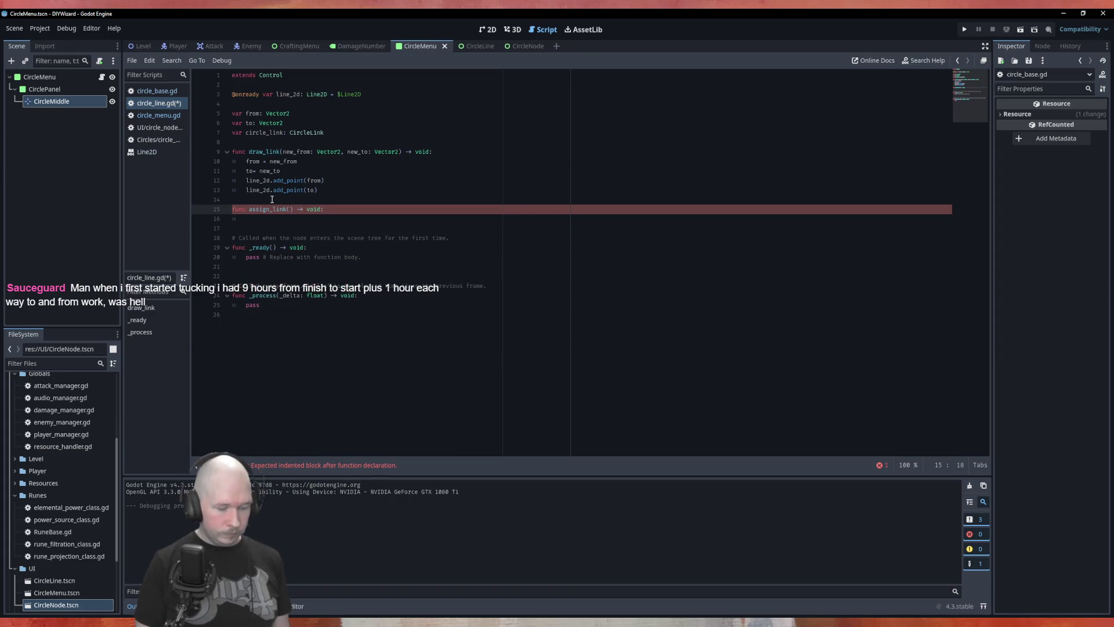
type("new_link")
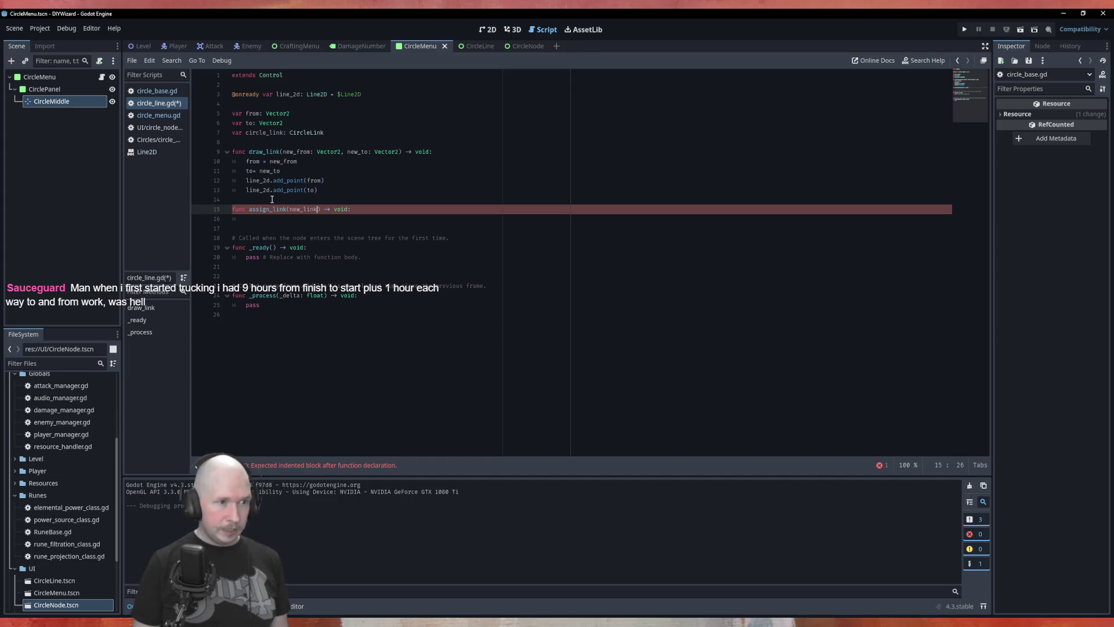
type(": Cir")
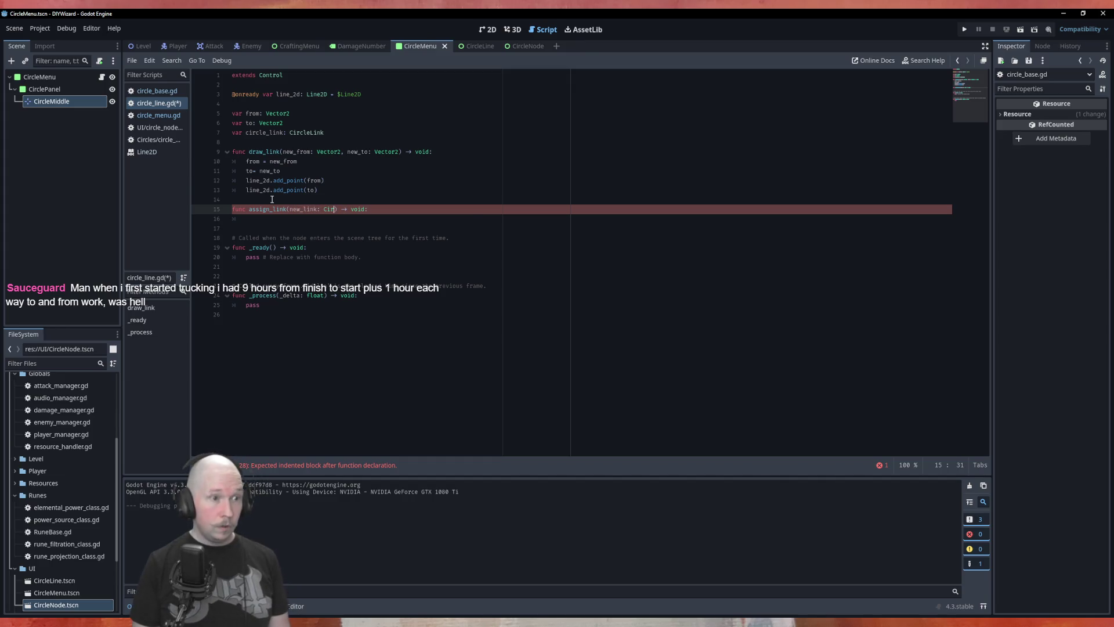
key("Down")
key("Return")
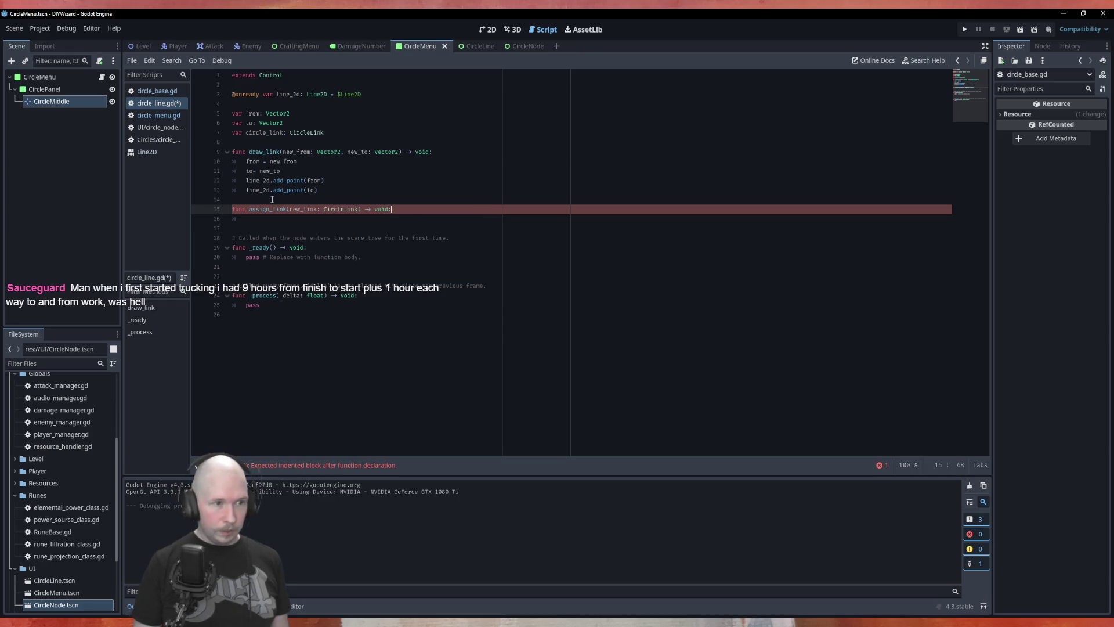
Give assign_link the body circle_link = new_link and save circle_line.gd.
key("Down")
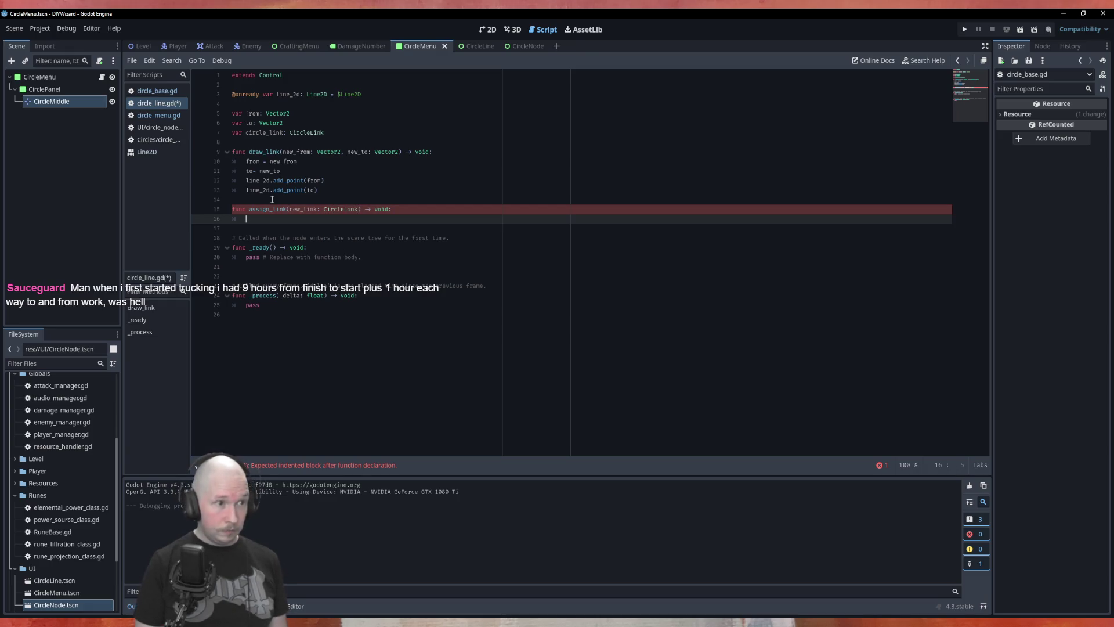
type("circle_link ")
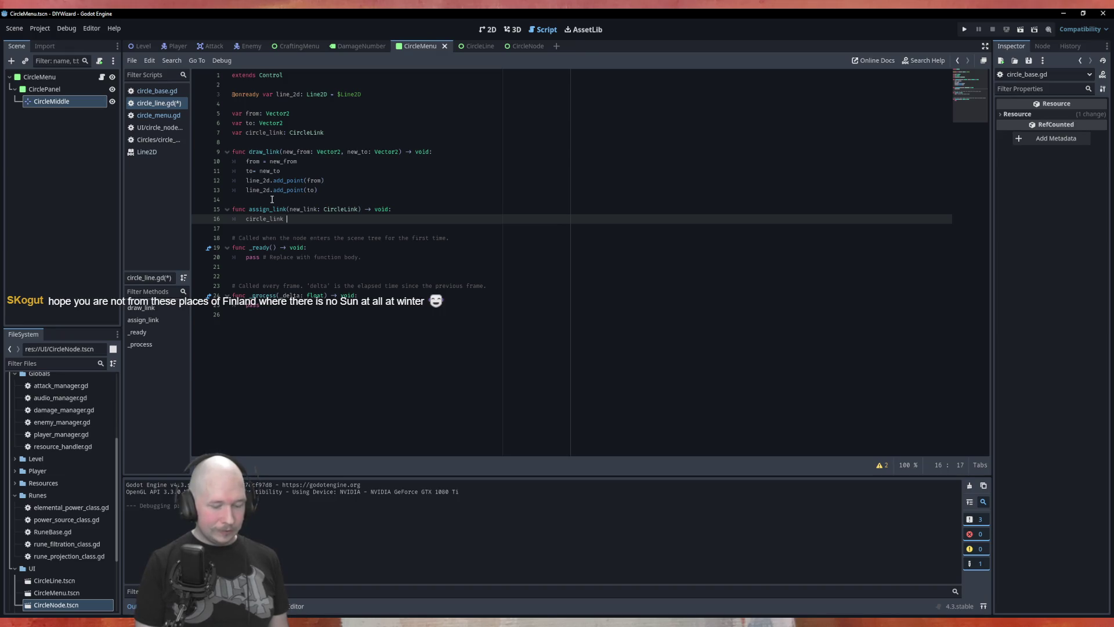
type("= new")
key("Return")
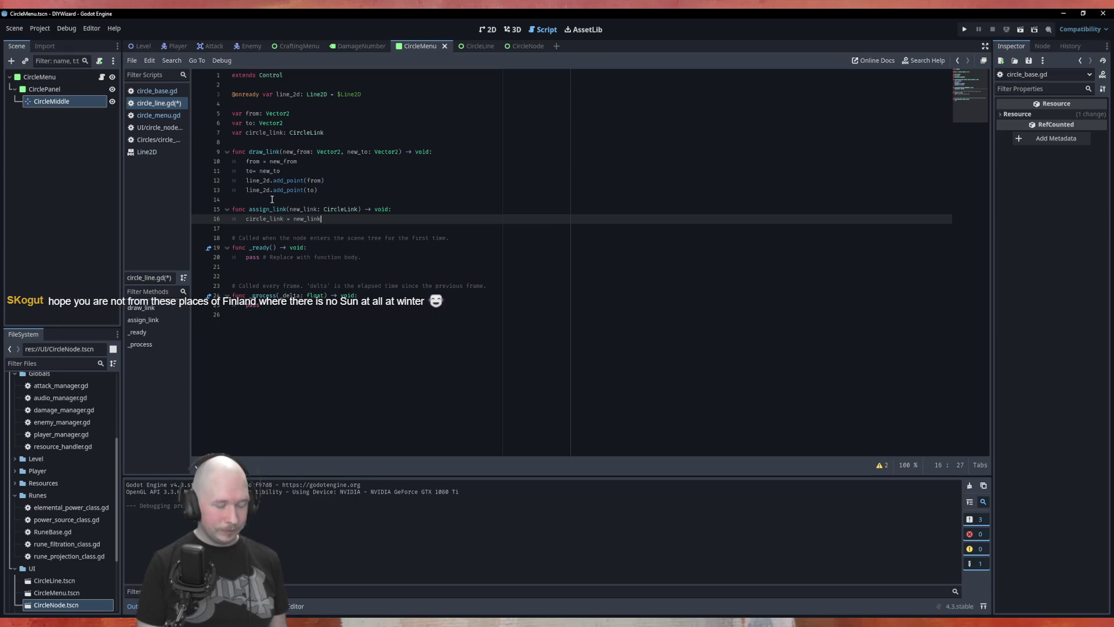
key("ctrl+s")
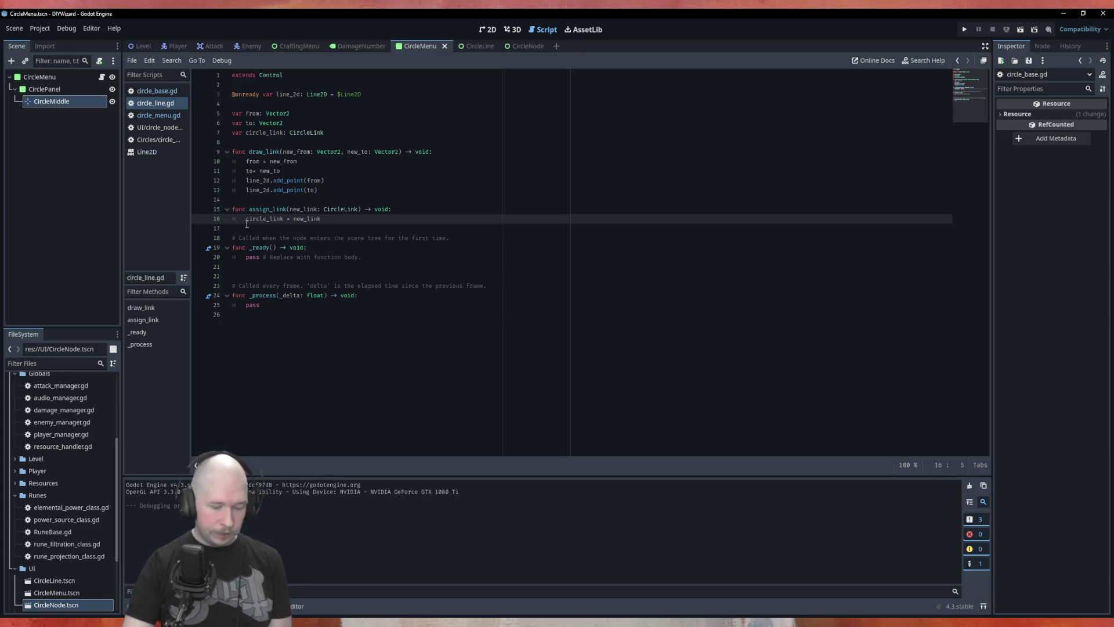
Rename circle_link to _circle_link on lines 7 and 16 and save circle_line.gd.
type("_")
left_click(246, 133)
type("_")
left_click(319, 189)
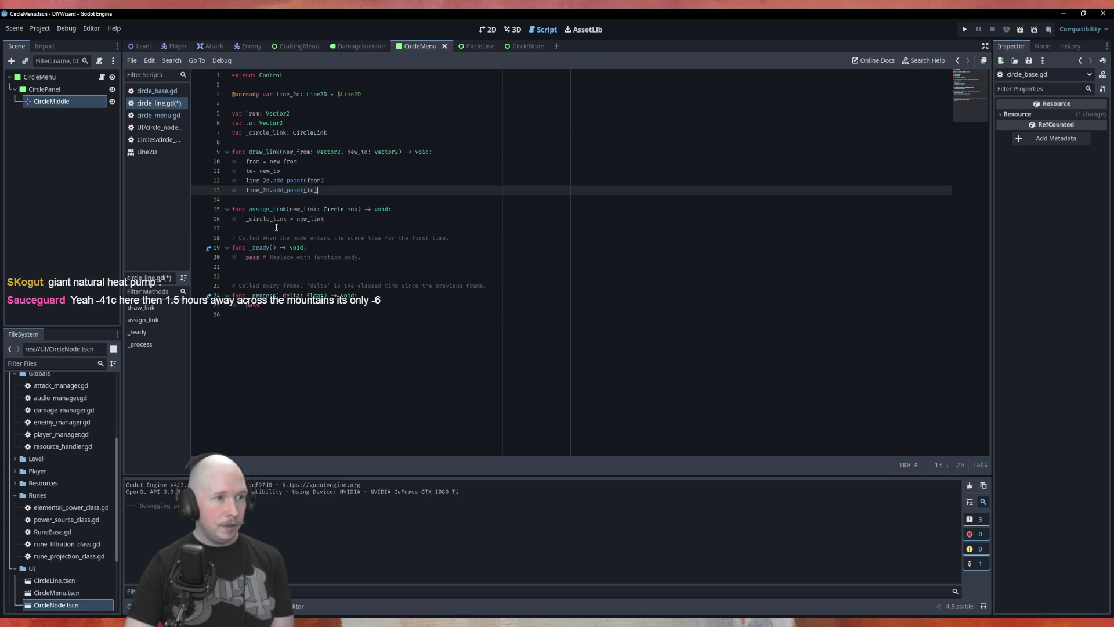
left_click(332, 219)
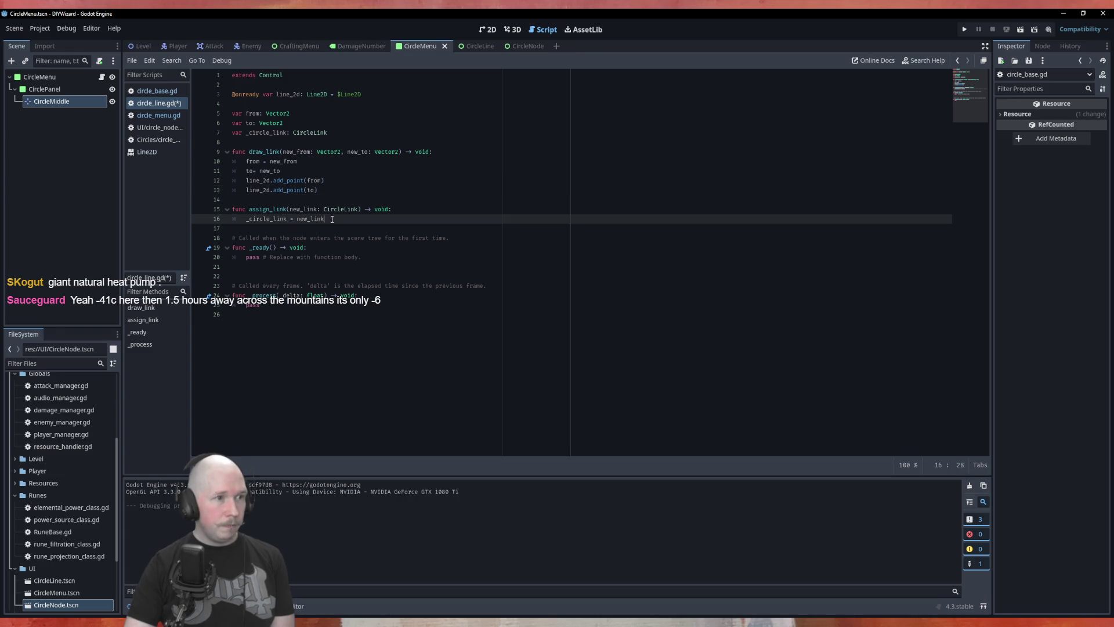
key("ctrl+s")
left_click(175, 117)
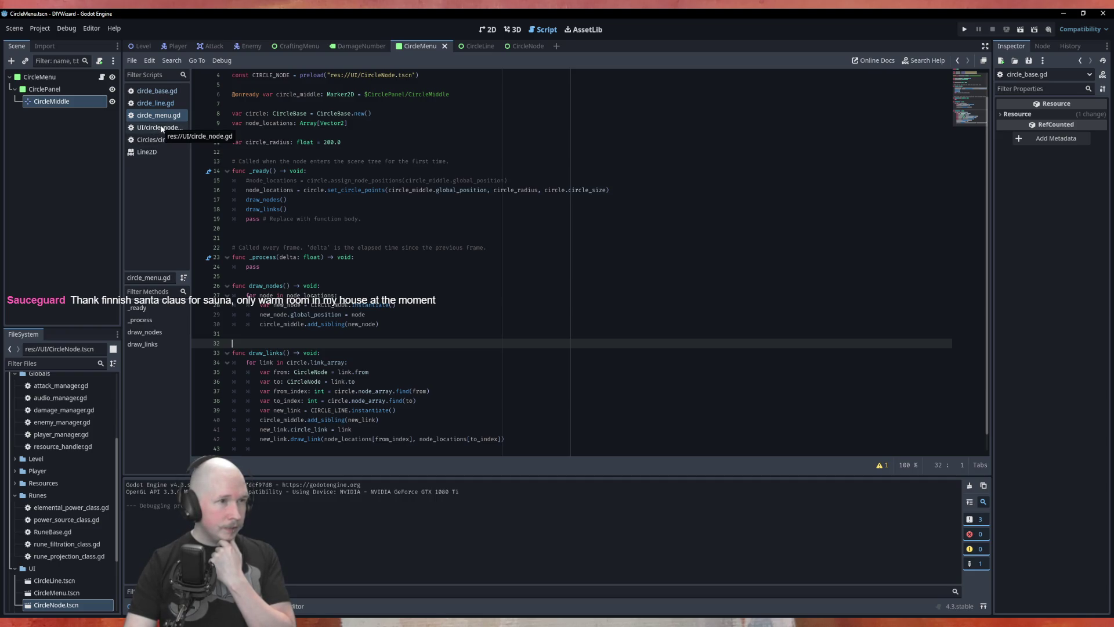
Switch to the CircleNode scene to show circle_node.gd with its circle_node: CircleNode variable.
left_click(518, 46)
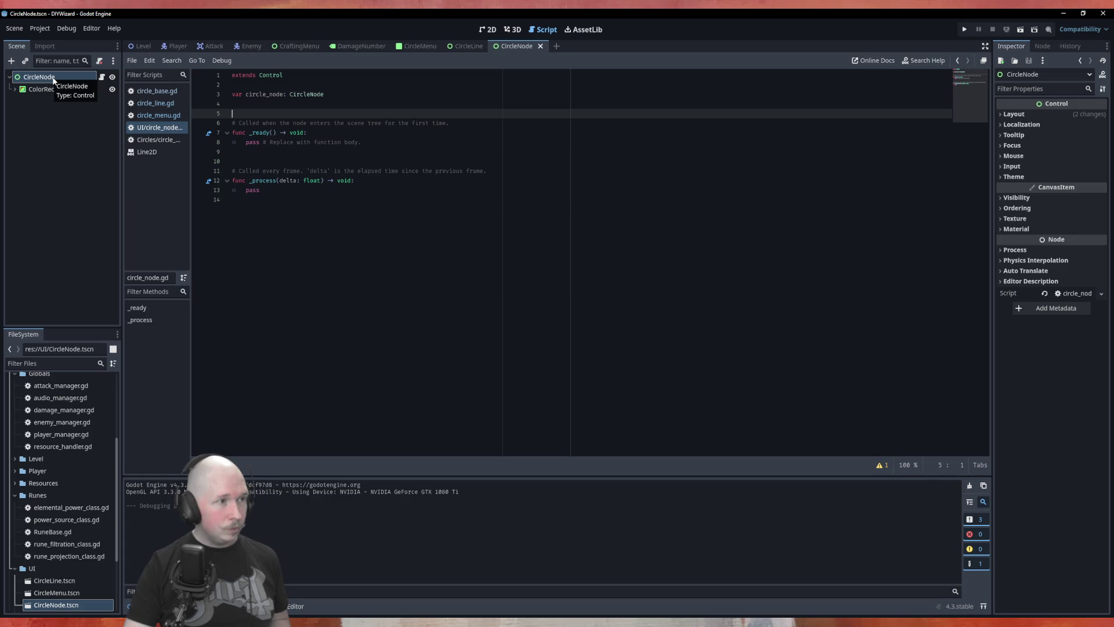
Rename the CircleNode root node to CircleNodeUI.
right_click(52, 81)
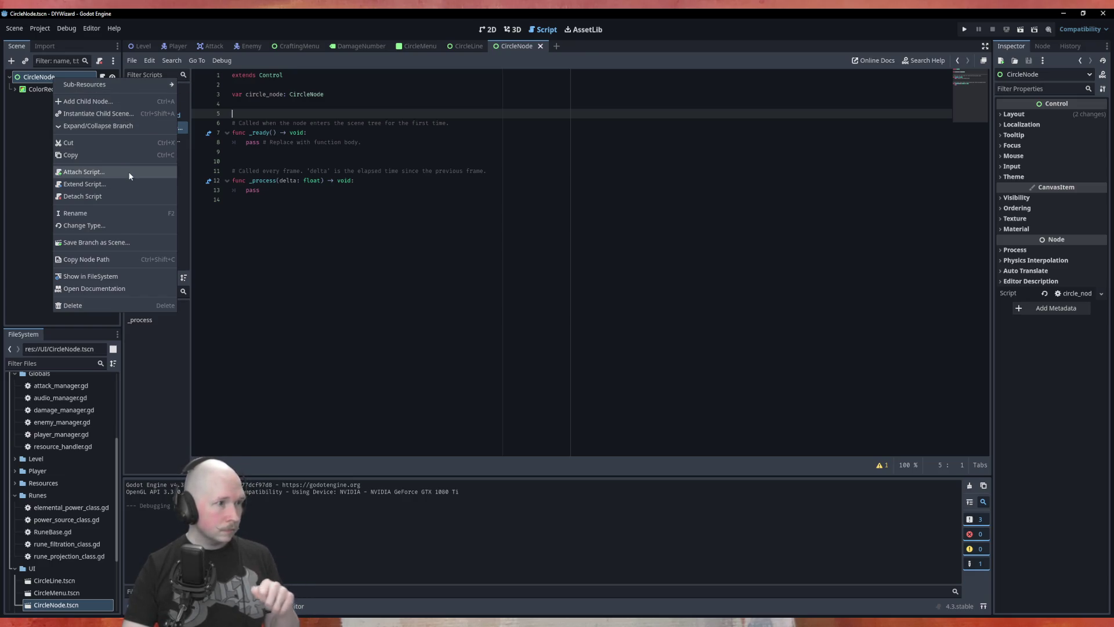
left_click(152, 214)
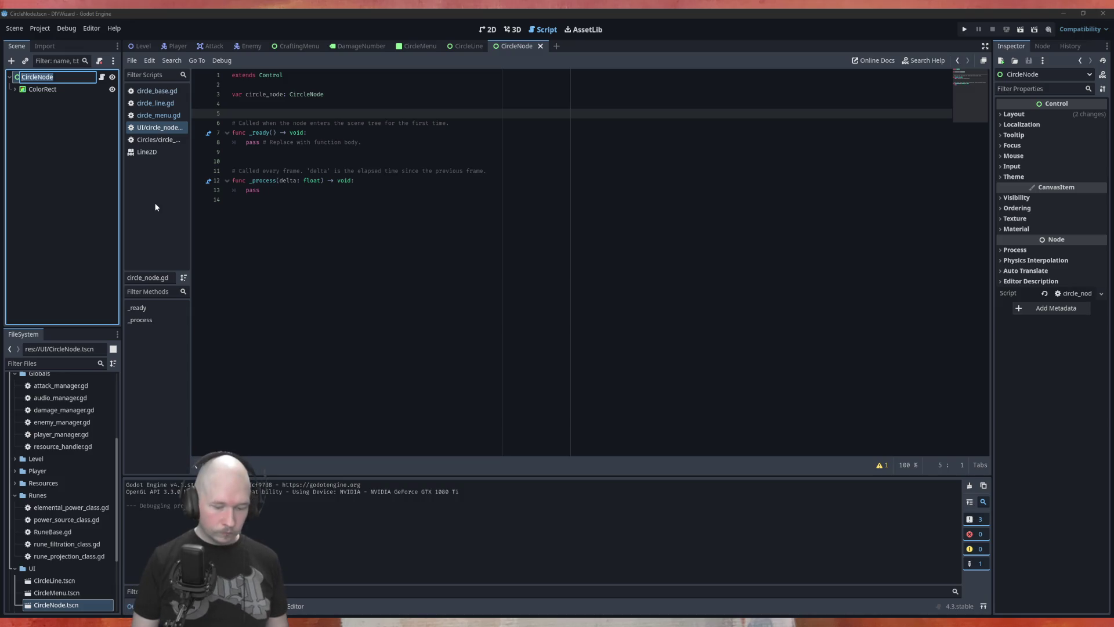
key("End")
type("UI")
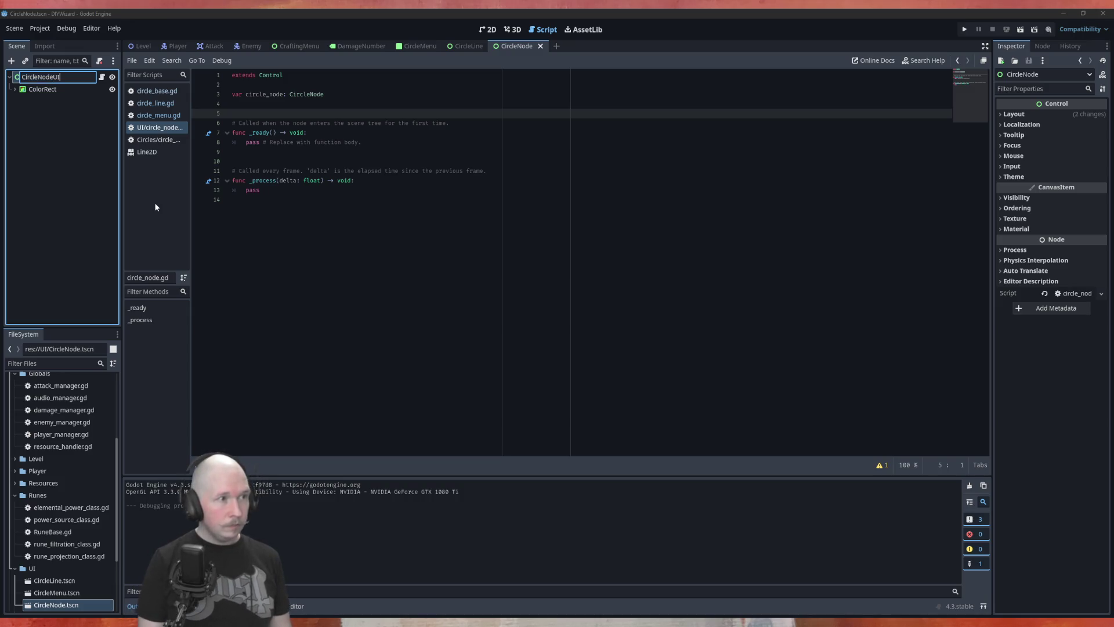
key("Return")
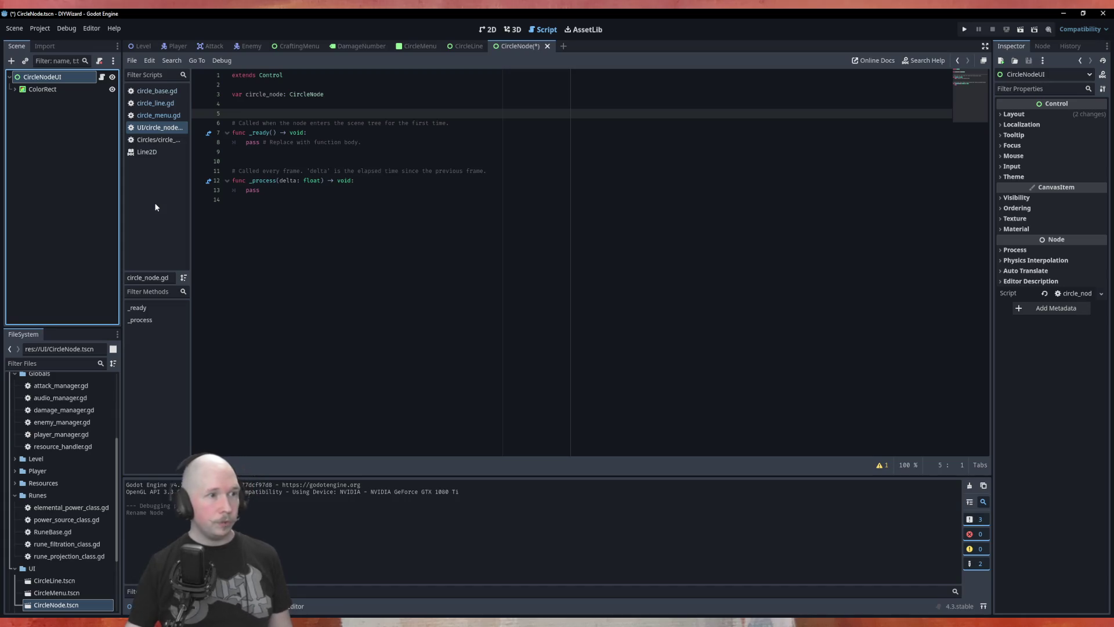
Save the circle_node.gd script and the CircleNode scene.
left_click(172, 132)
right_click(171, 132)
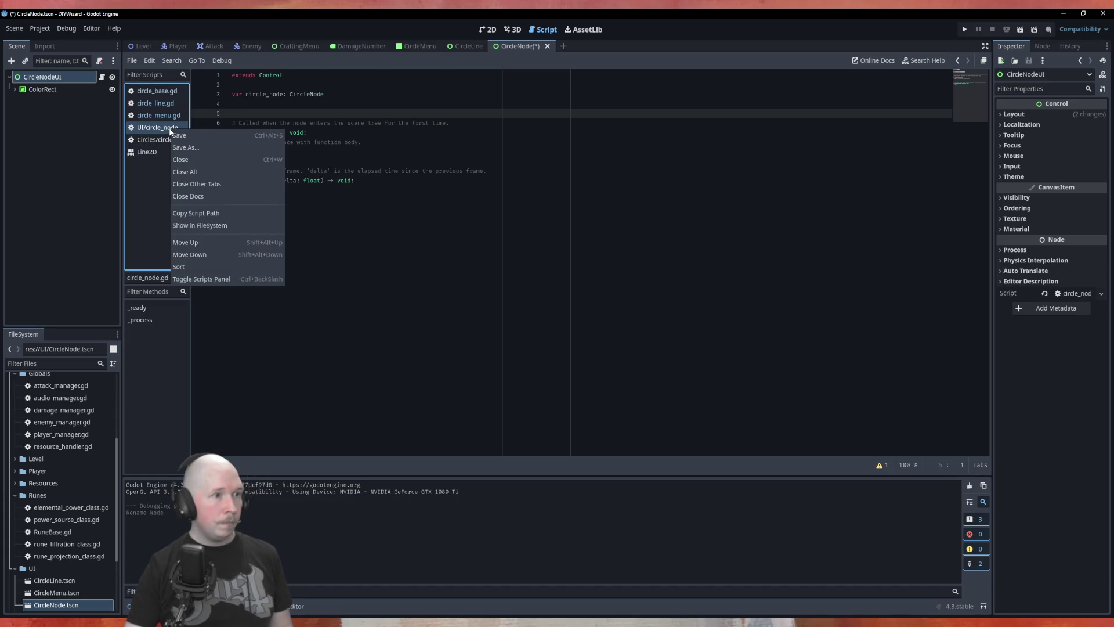
left_click(417, 257)
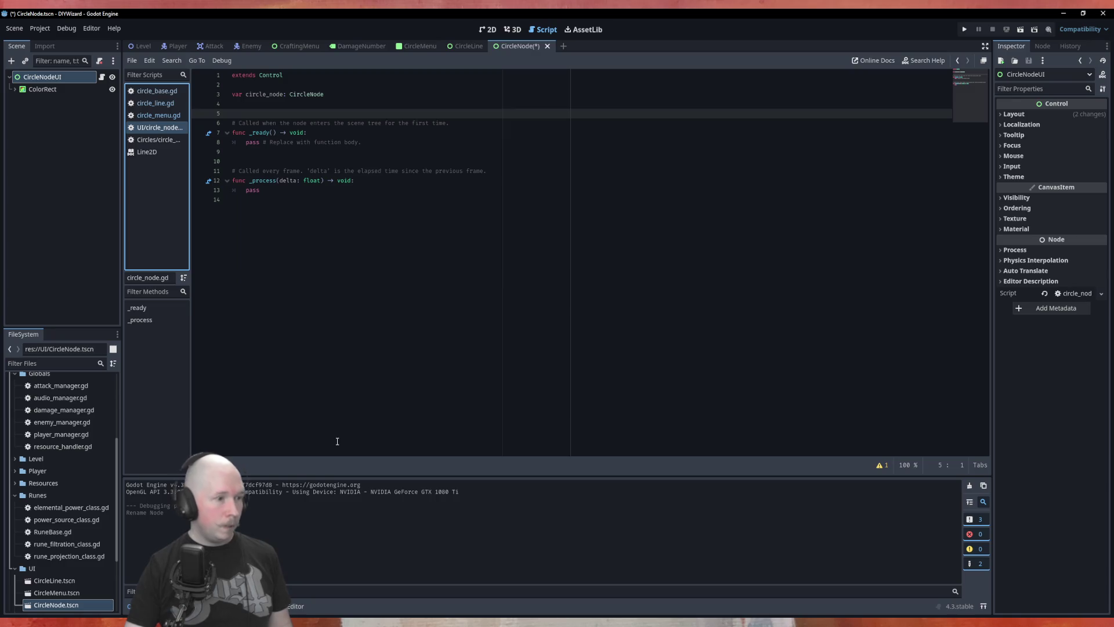
left_click(351, 355)
key("ctrl+s")
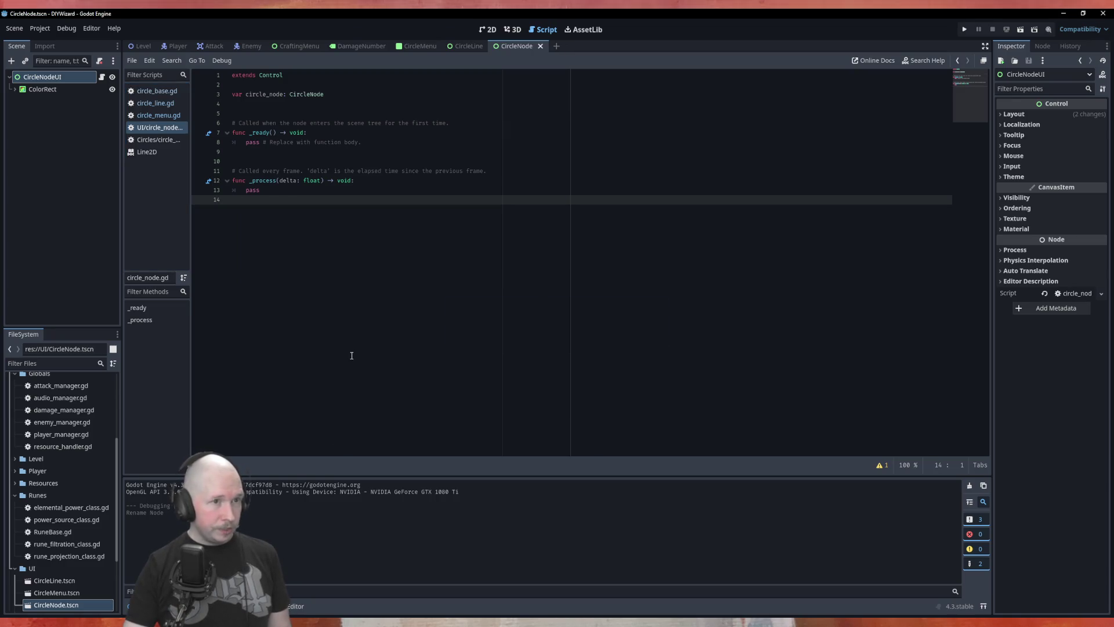
Check the scene tab's options, then bring up the file menu for CircleNode.tscn in FileSystem.
right_click(515, 49)
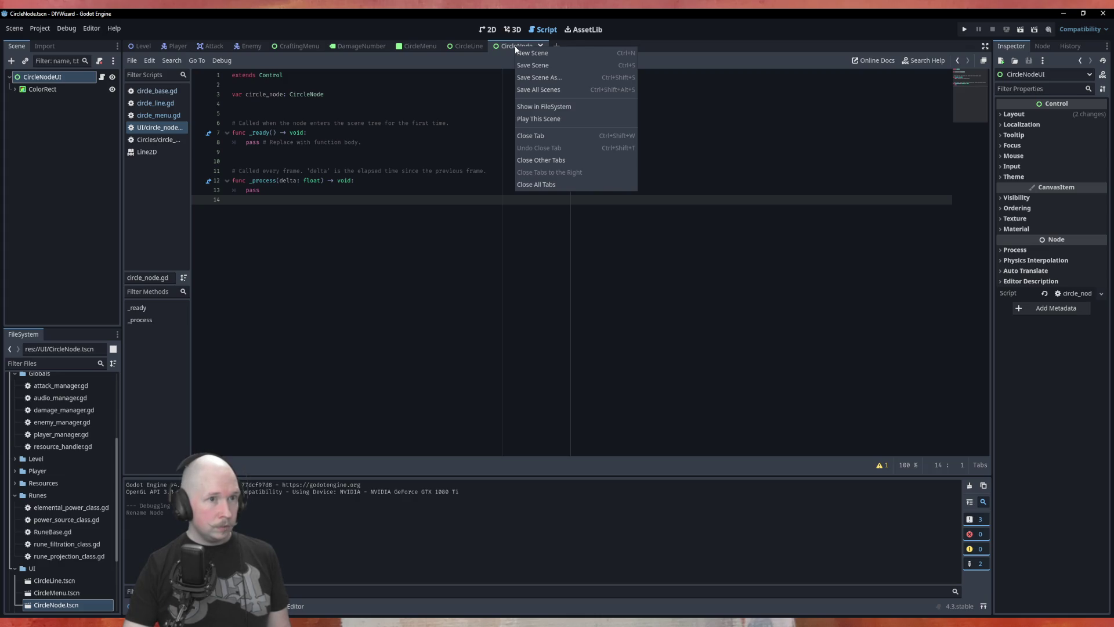
left_click(460, 293)
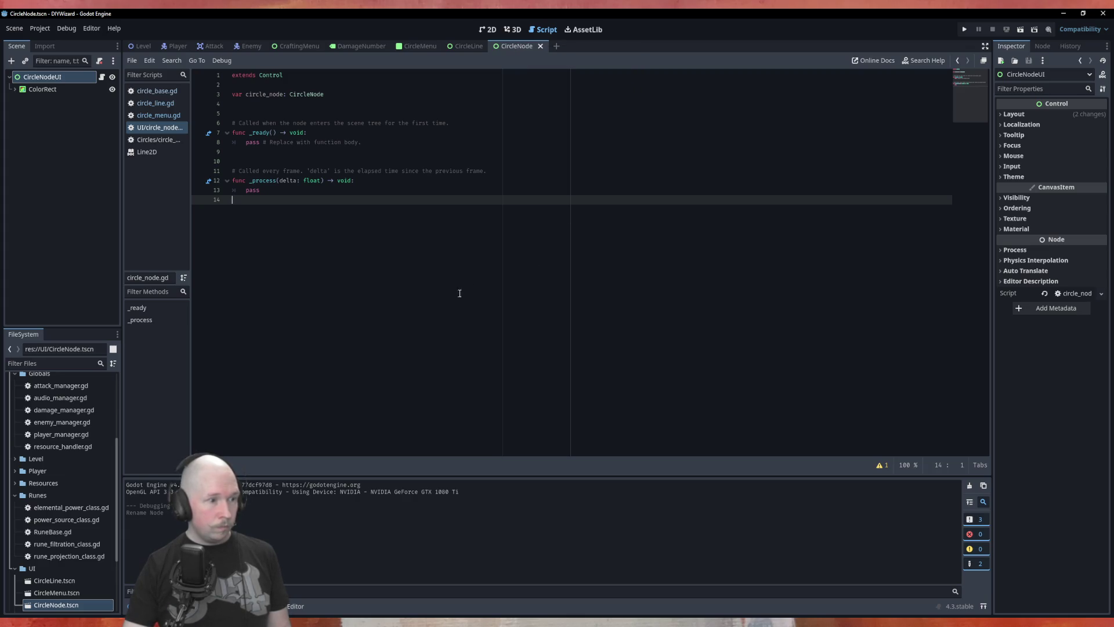
scroll(70, 569, "down", 5)
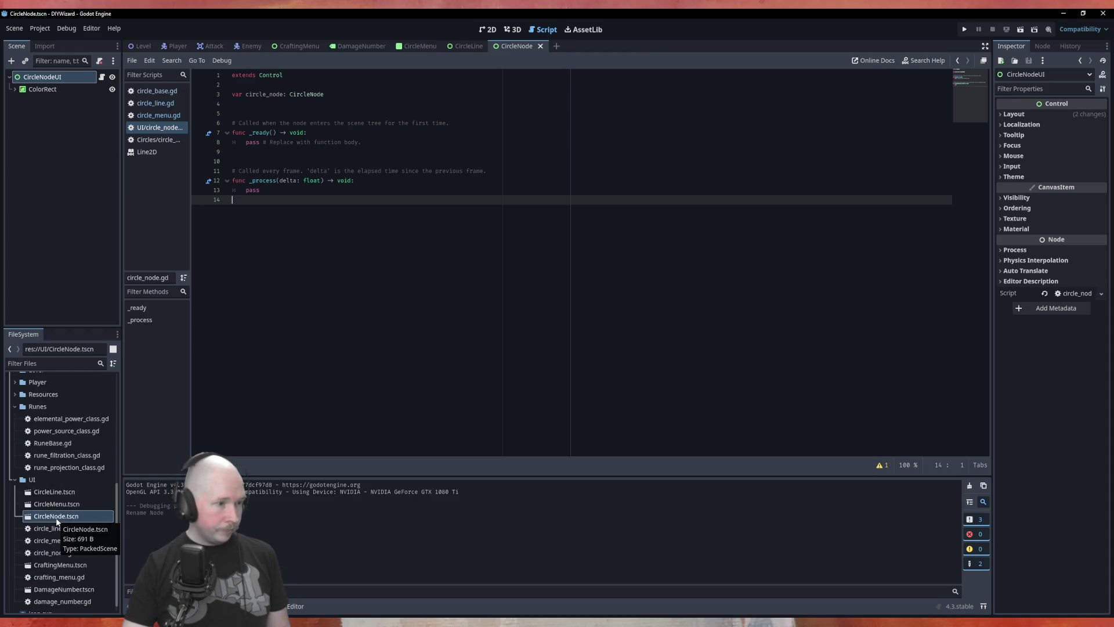
right_click(56, 521)
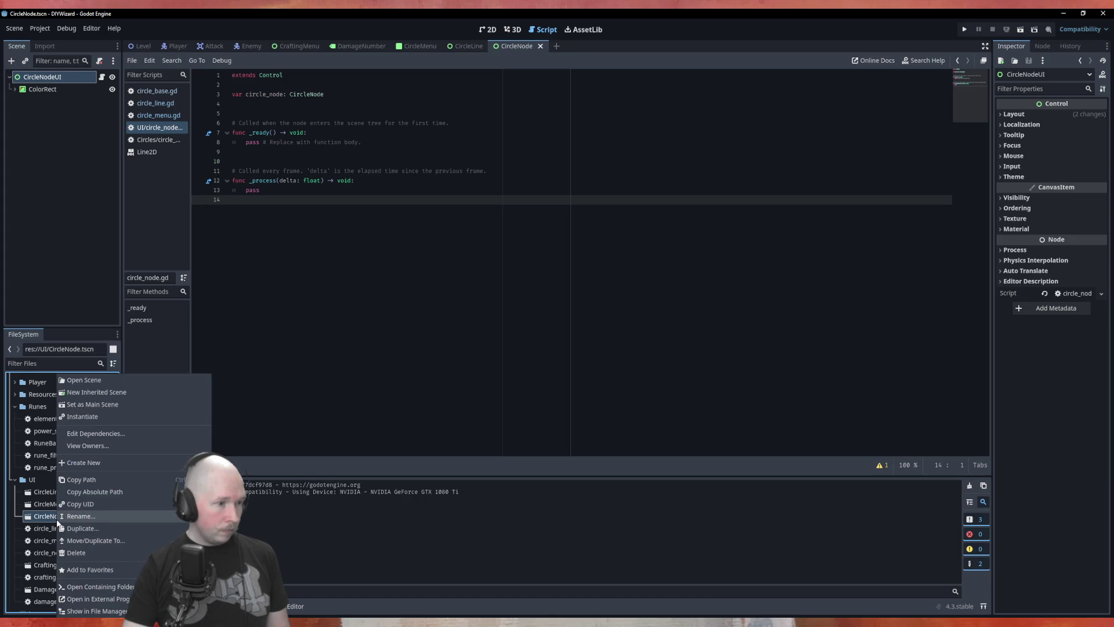
Rename the scene file CircleNode.tscn to CircleNodeUI.tscn in the FileSystem dock.
left_click(57, 519)
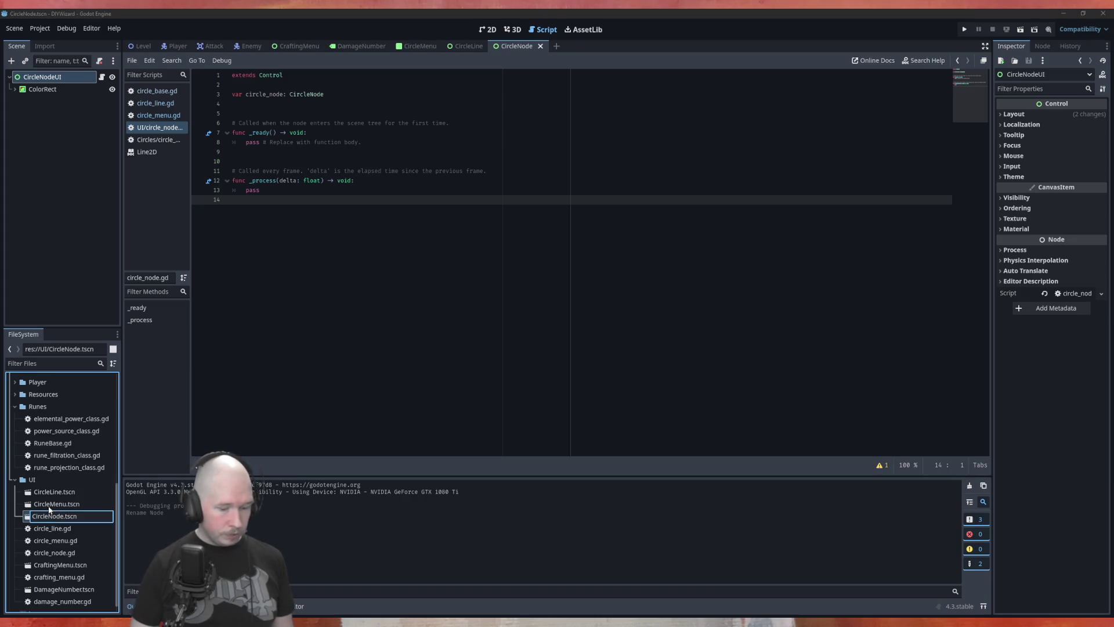
type("UI")
key("Return")
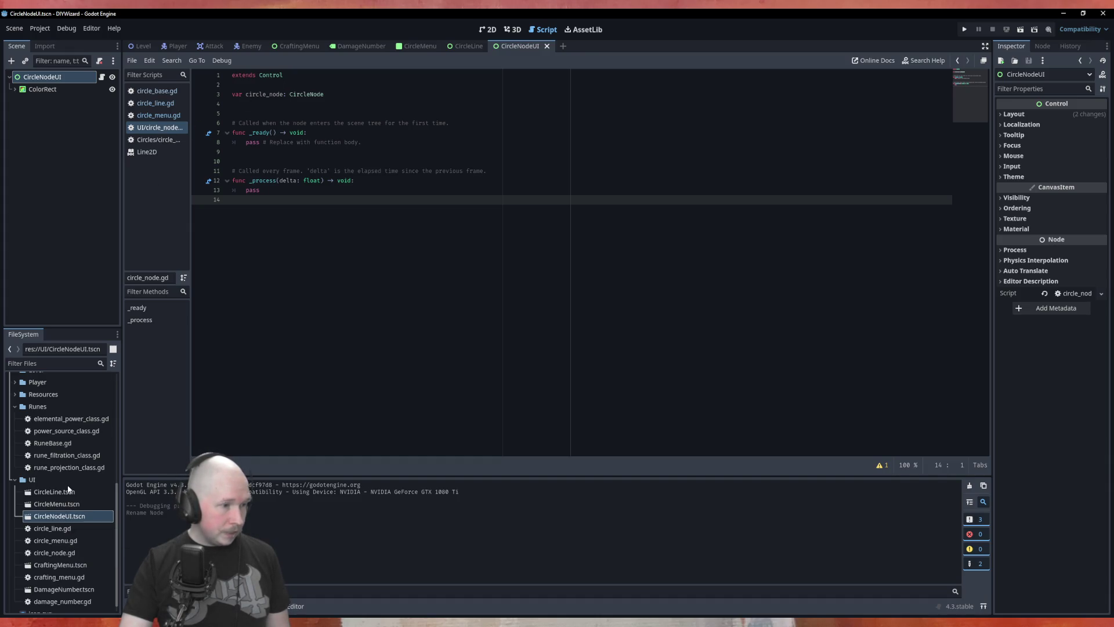
left_click(63, 554)
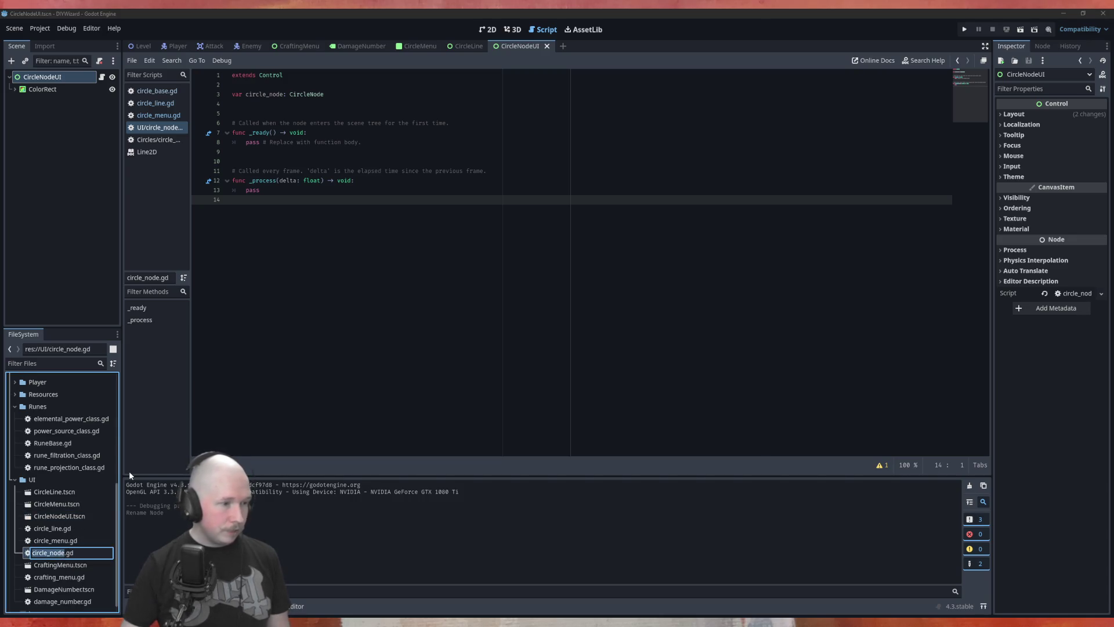
Rename the UI folder's circle_node.gd script to circle_node_ui.gd.
key("F2")
type("_UI")
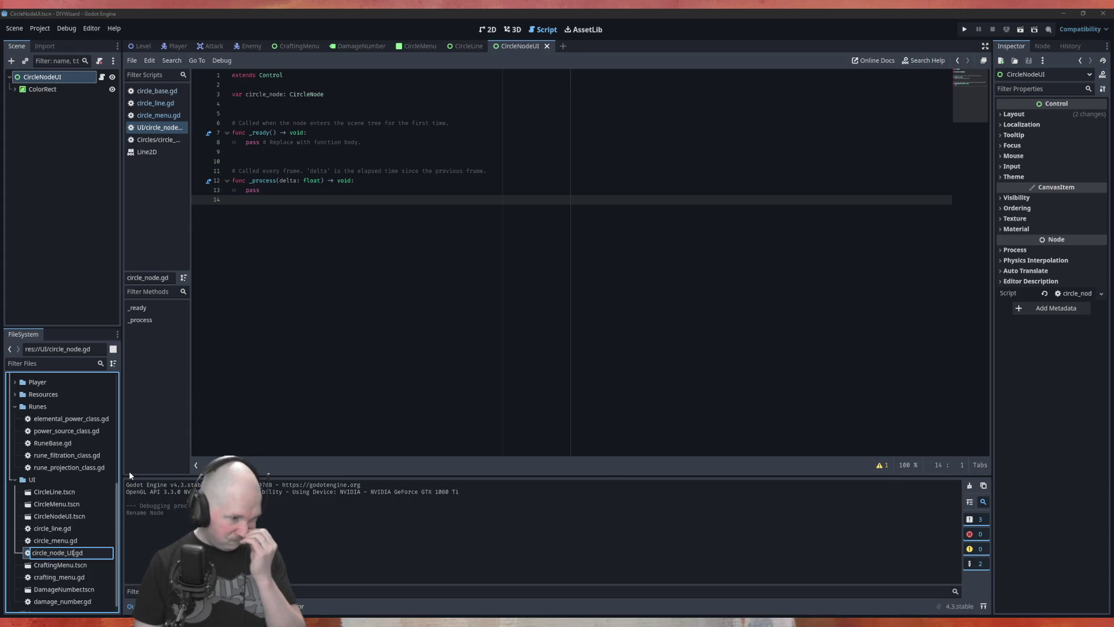
key("BackSpace")
key("BackSpace")
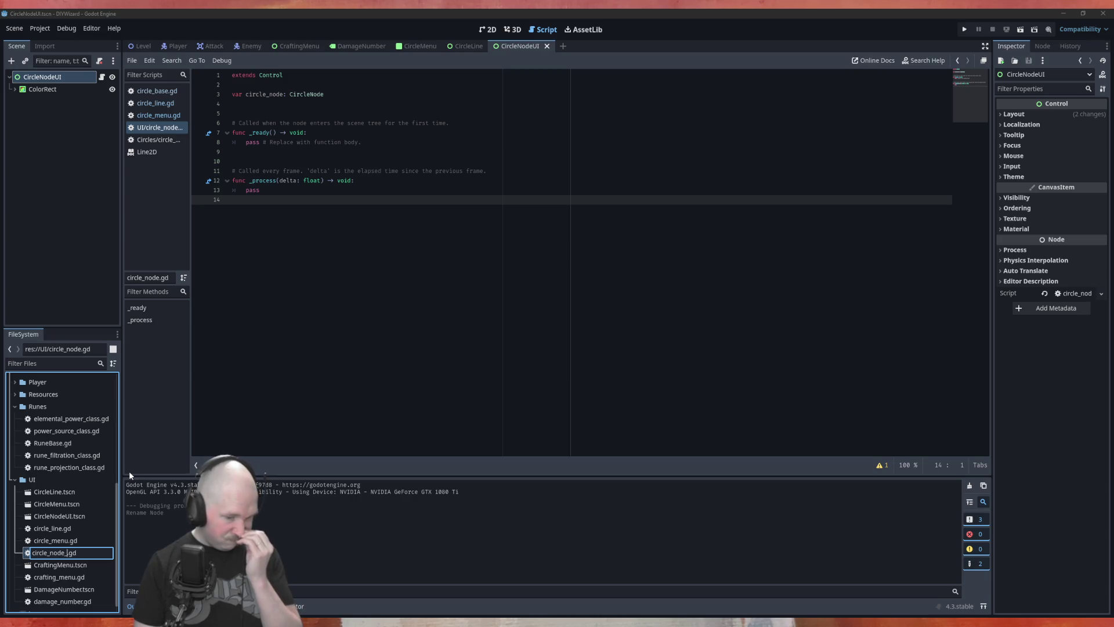
type("ui")
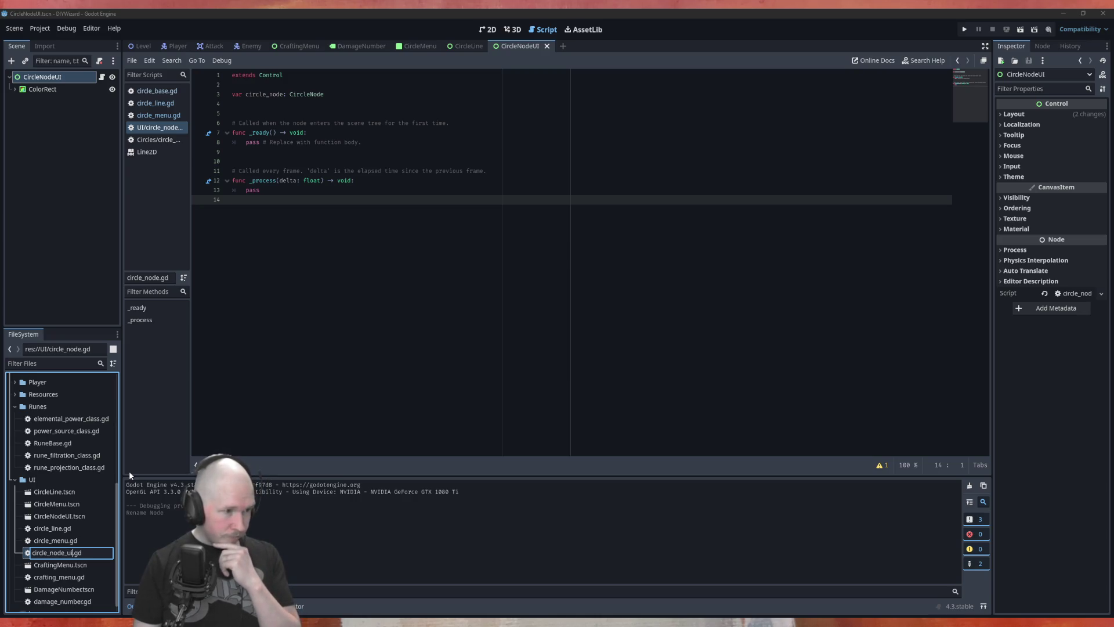
key("Return")
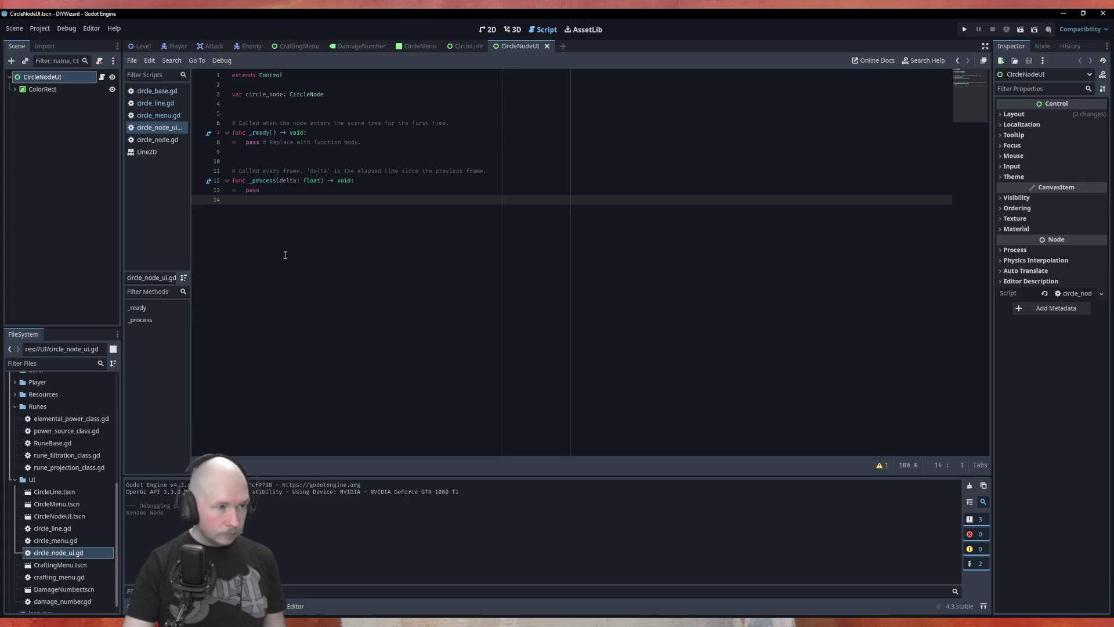
left_click(15, 31)
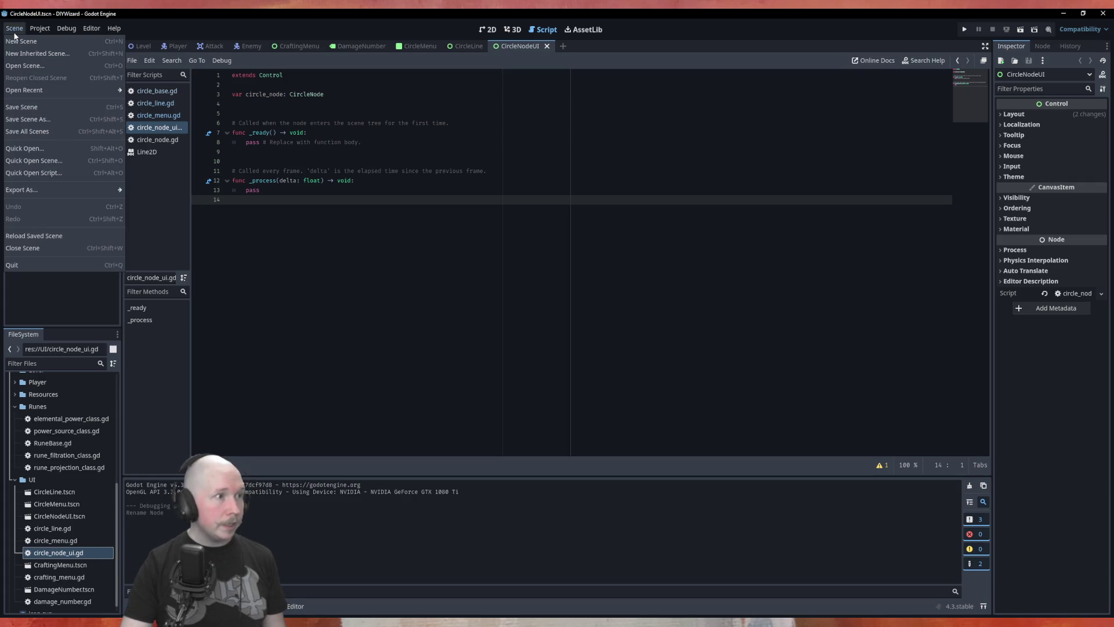
Save all open scripts and show the CircleNode resource script circle_node.gd.
left_click(34, 131)
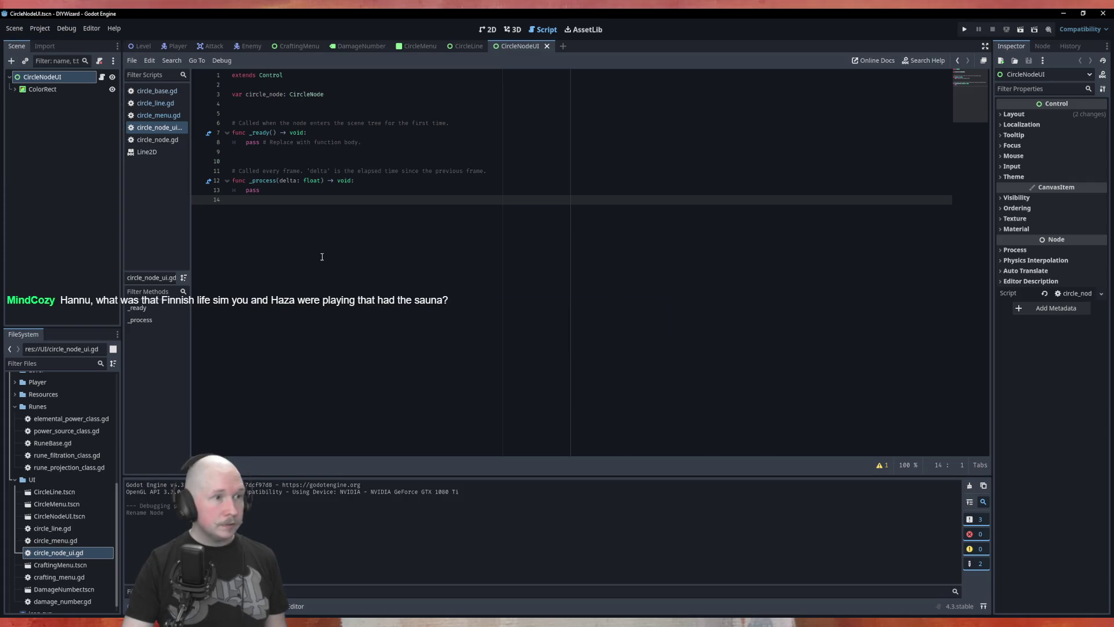
left_click(131, 61)
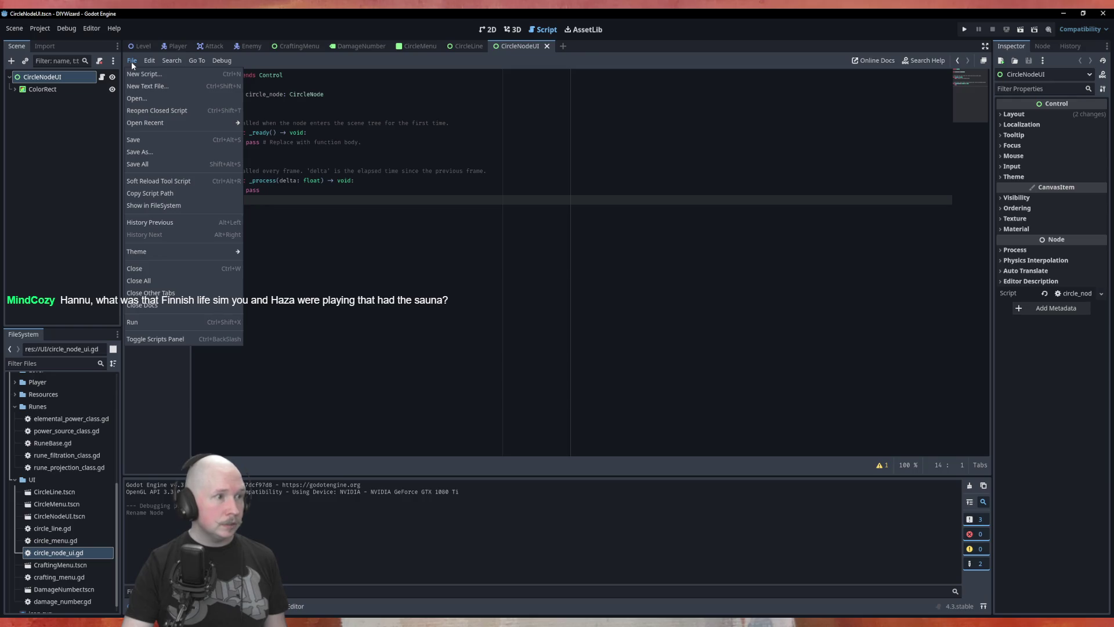
left_click(179, 169)
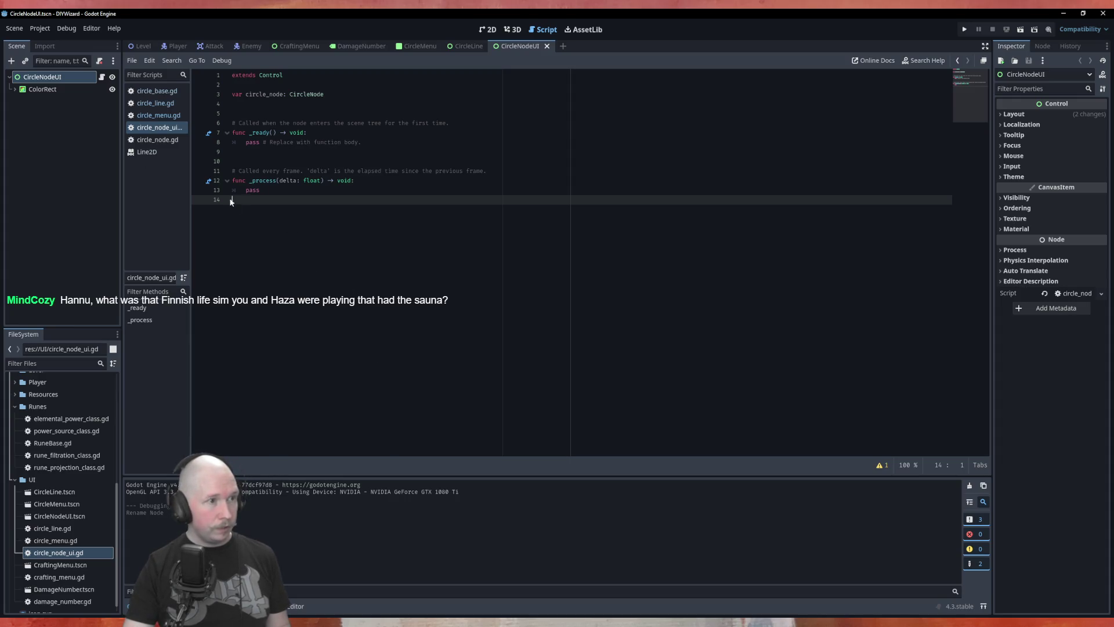
left_click(152, 140)
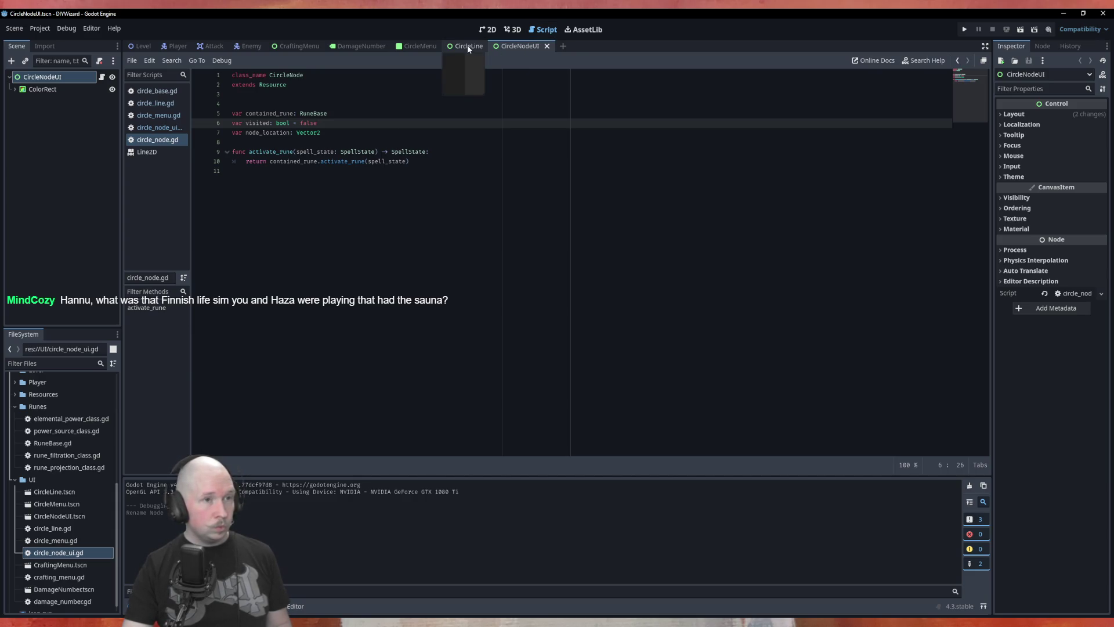
Rename the scene file CircleLine.tscn to CircleLineUI.tscn.
left_click(64, 492)
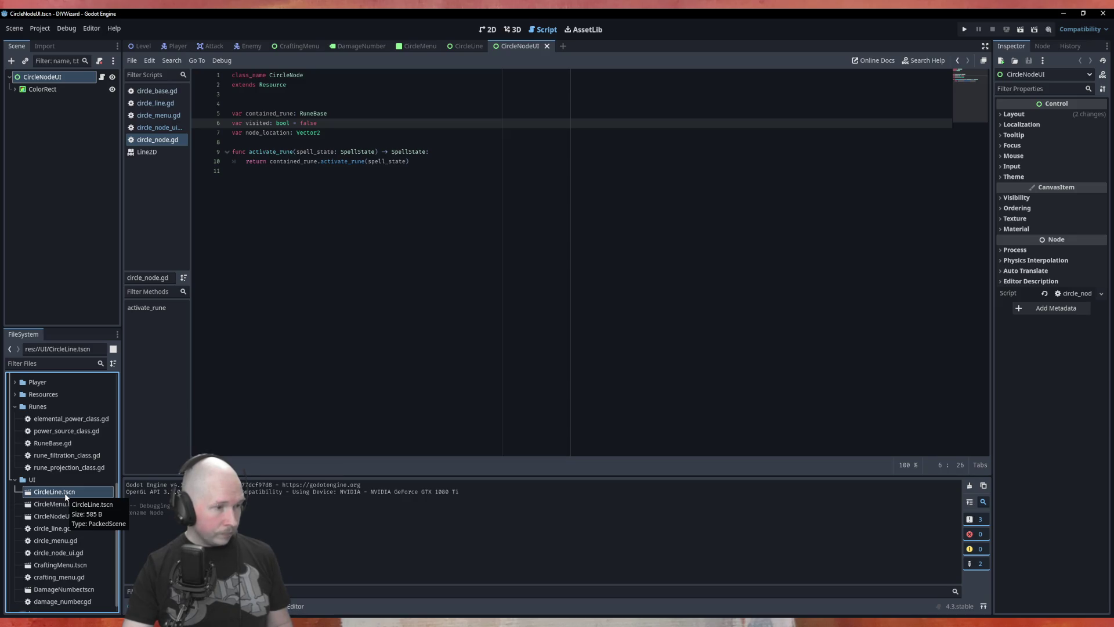
right_click(60, 496)
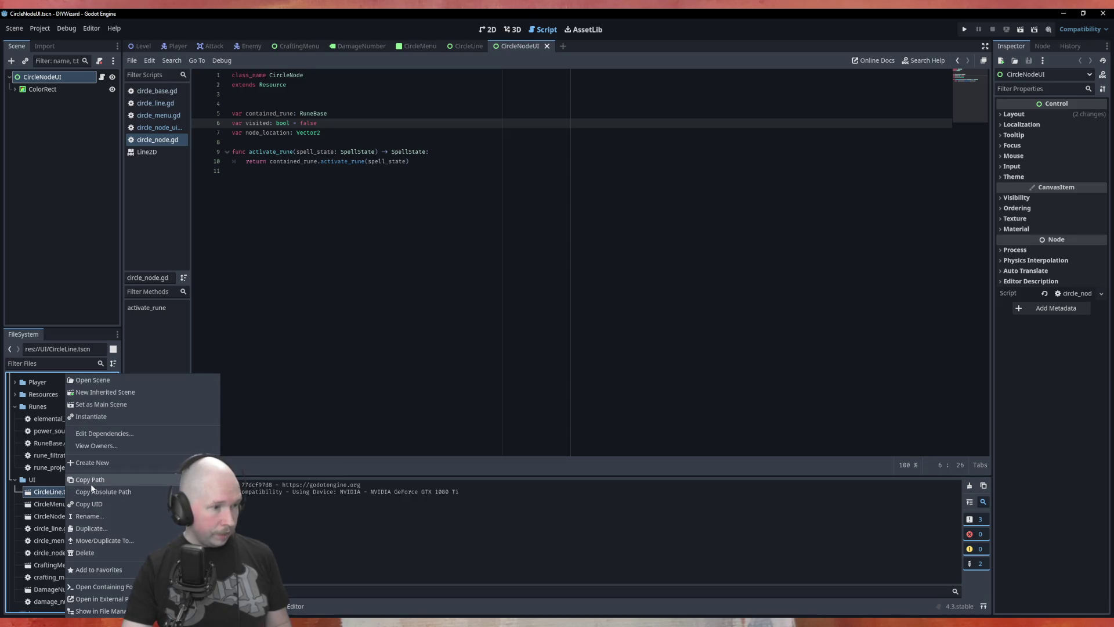
left_click(134, 516)
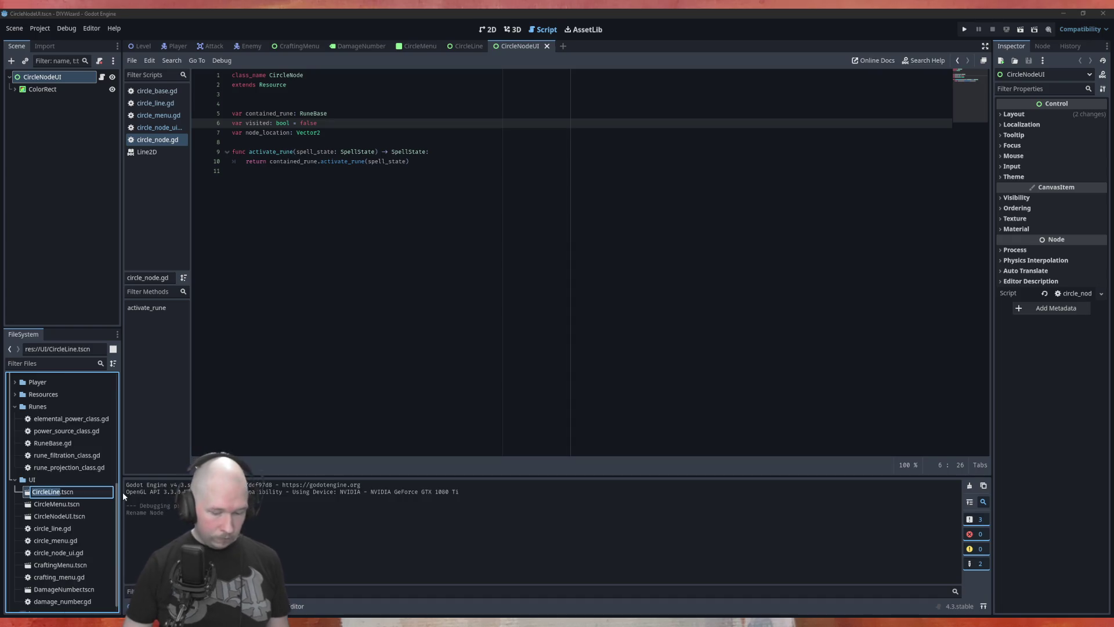
key("Right")
type("UI")
key("Return")
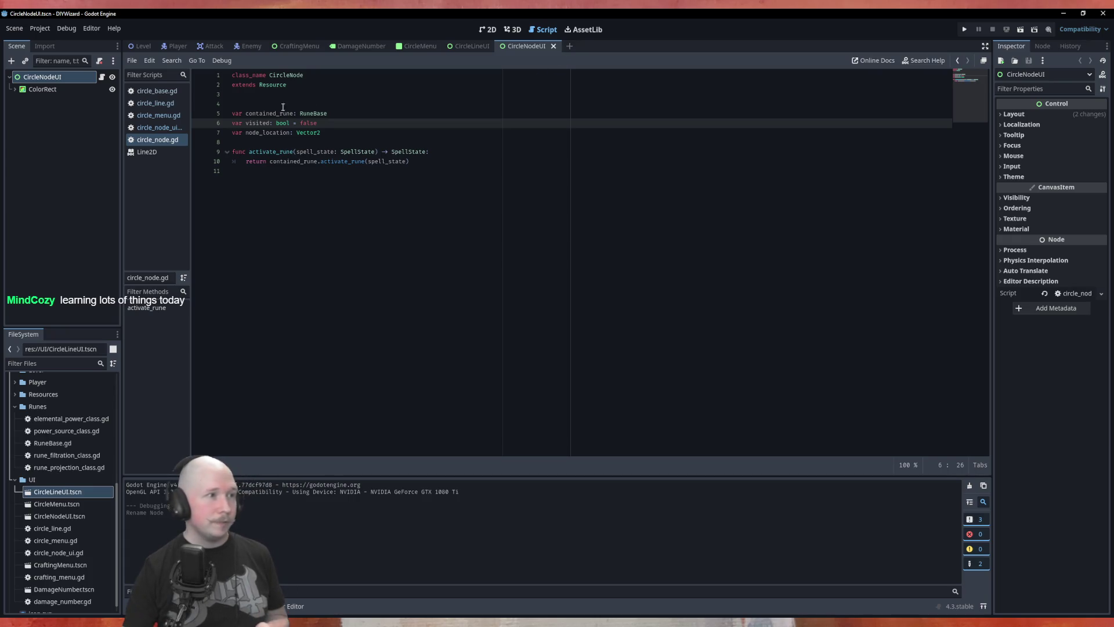
After the rescan finishes, switch to the CircleLineUI scene with its circle_line.gd script.
left_click(475, 41)
Rename the CircleLine root node to CircleLineUI.
left_click(65, 77)
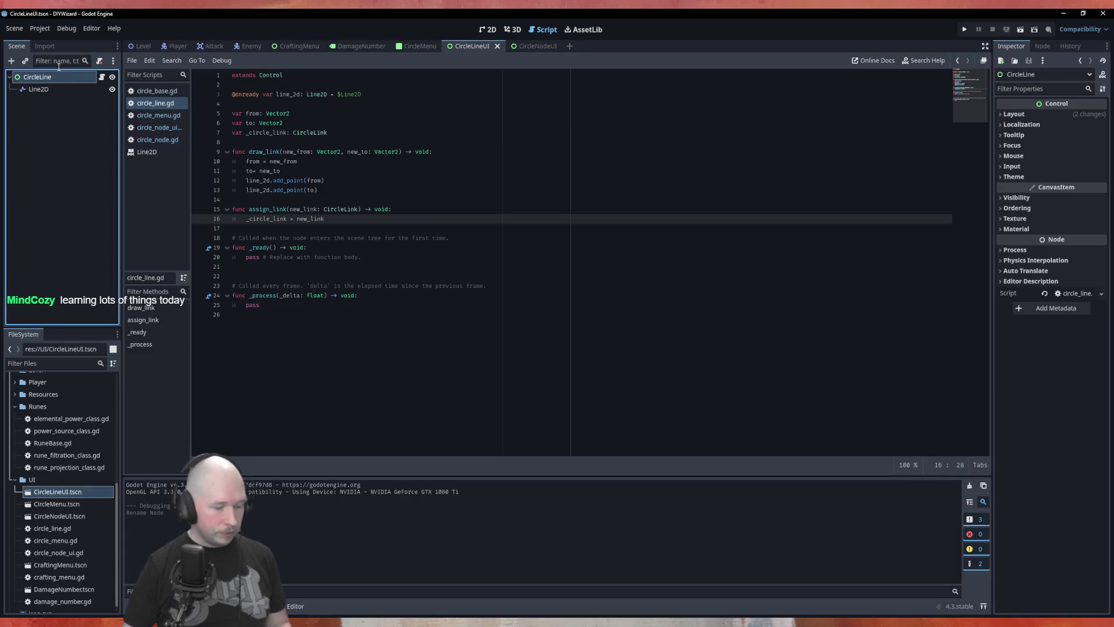
left_click(61, 77)
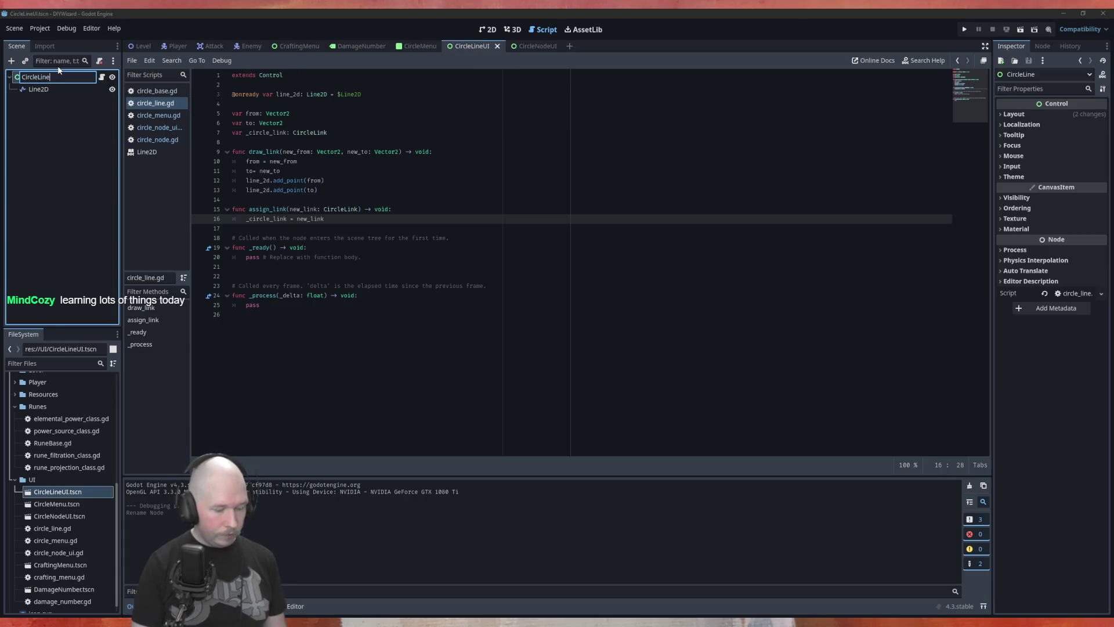
type("UI")
key("Return")
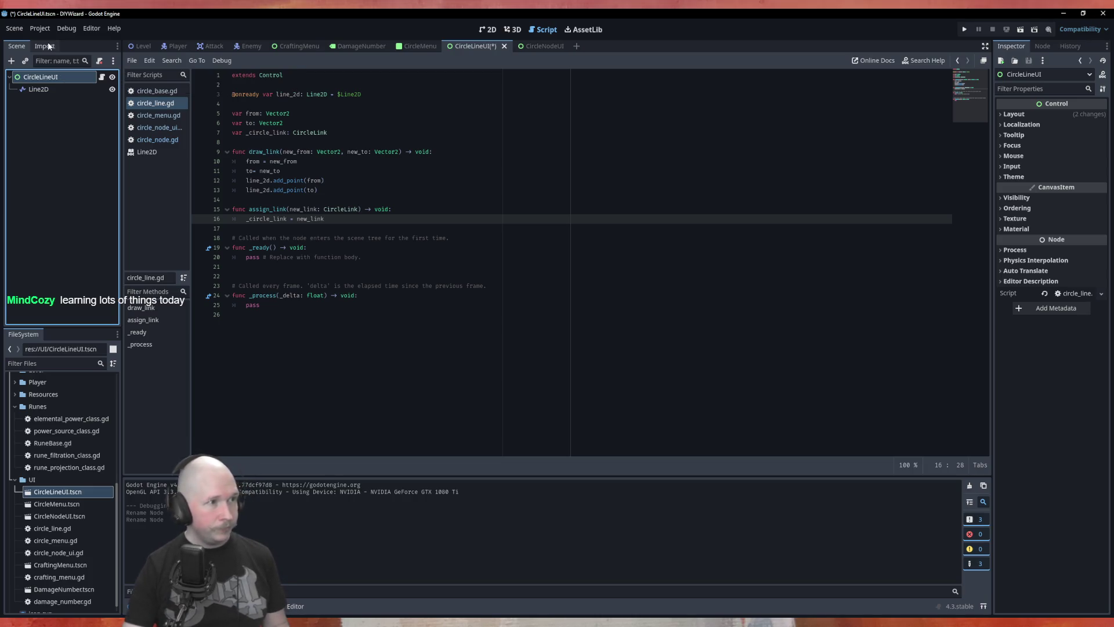
Rename circle_line.gd to circle_line_ui.gd and show the open-scripts list beside the code.
left_click(61, 529)
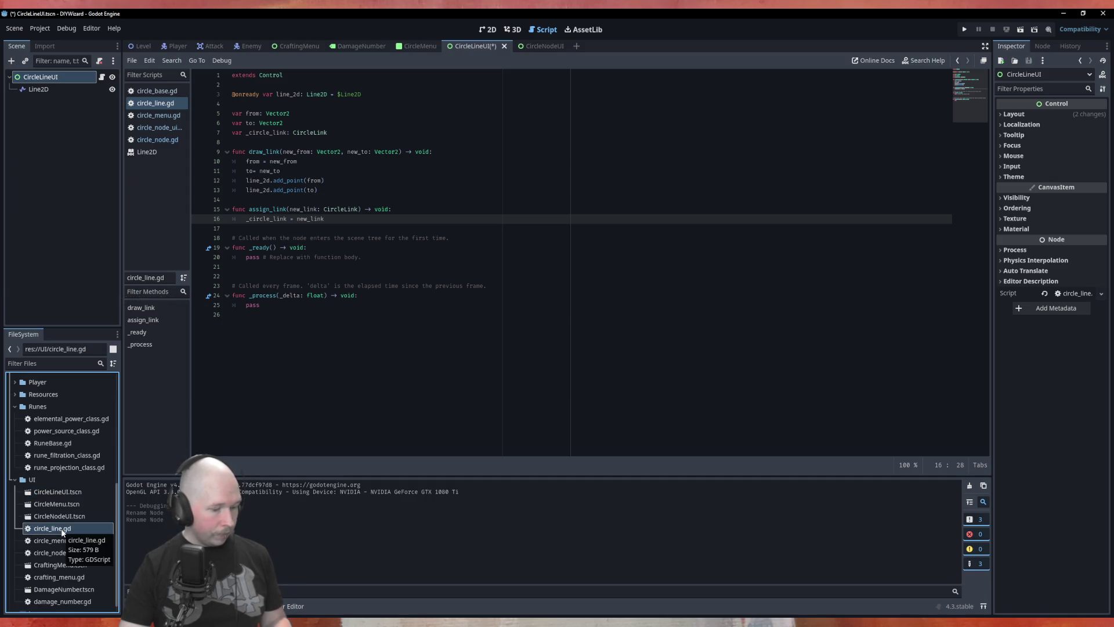
key("F2")
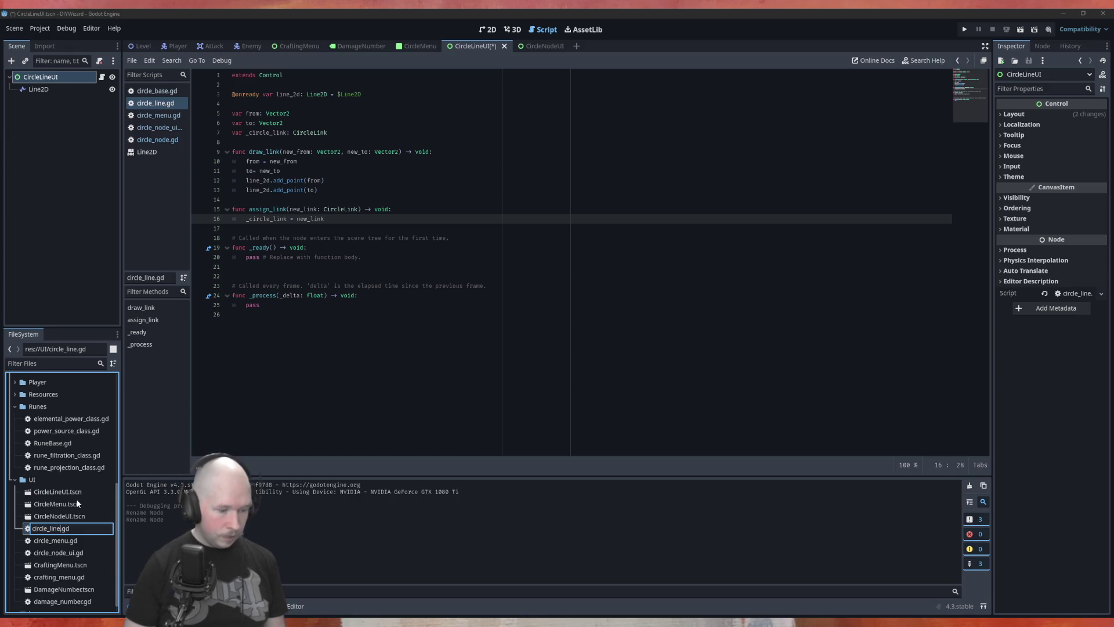
type("_")
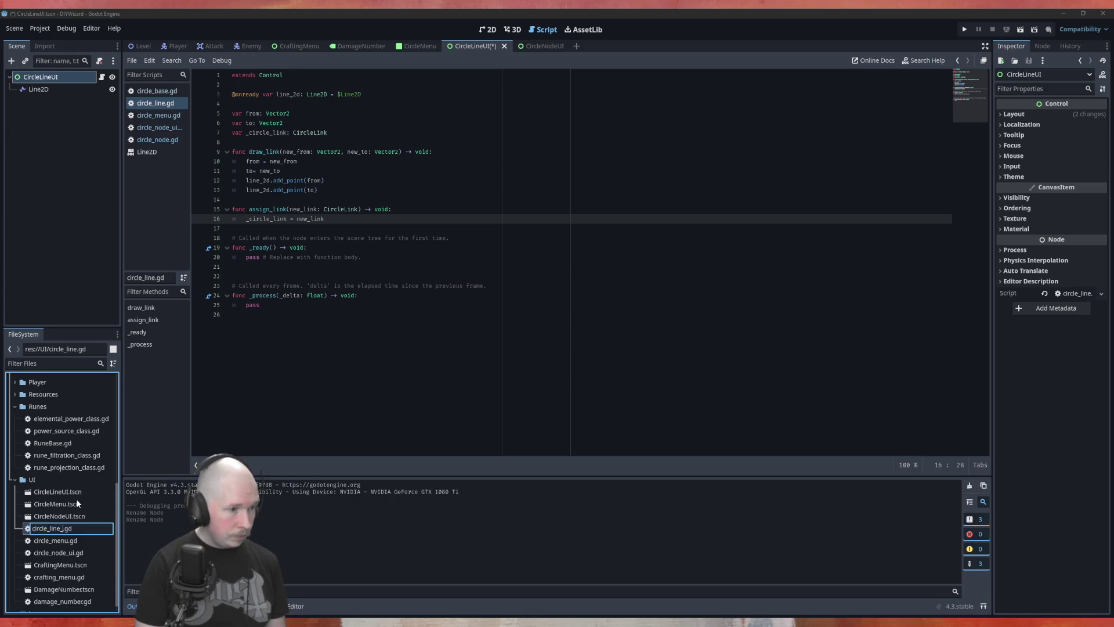
type("ui")
key("Return")
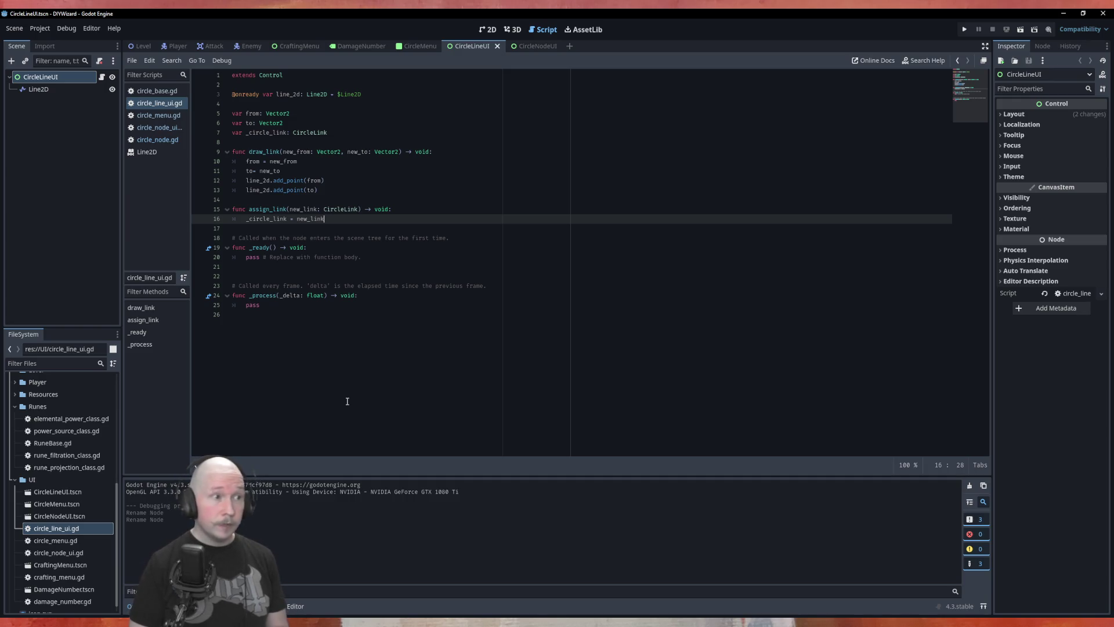
left_click(132, 61)
key("ctrl+backslash")
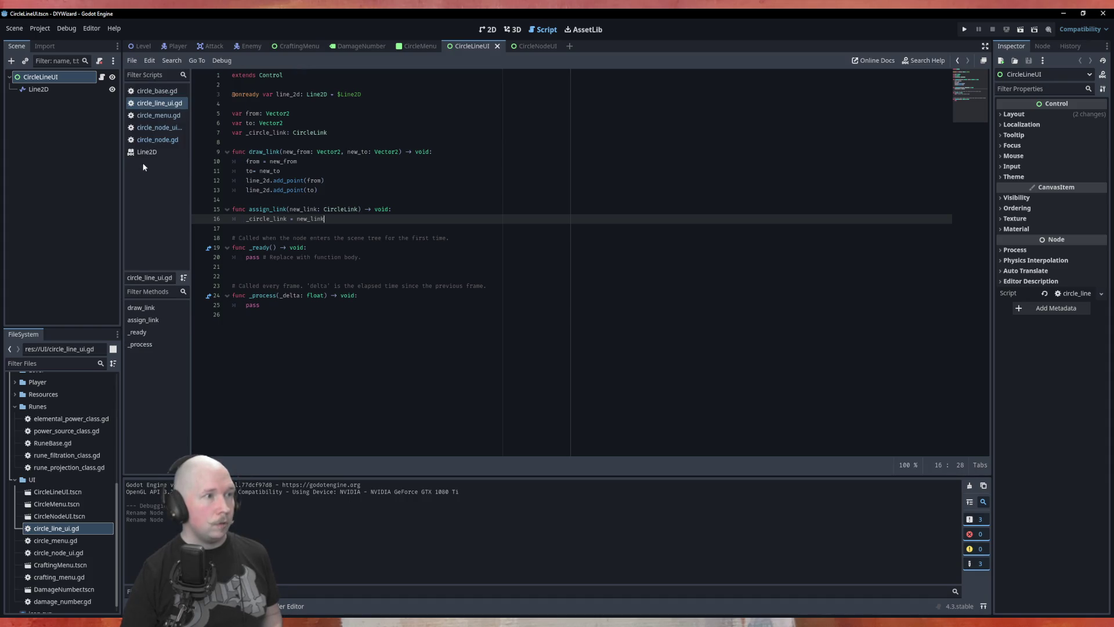
left_click(15, 29)
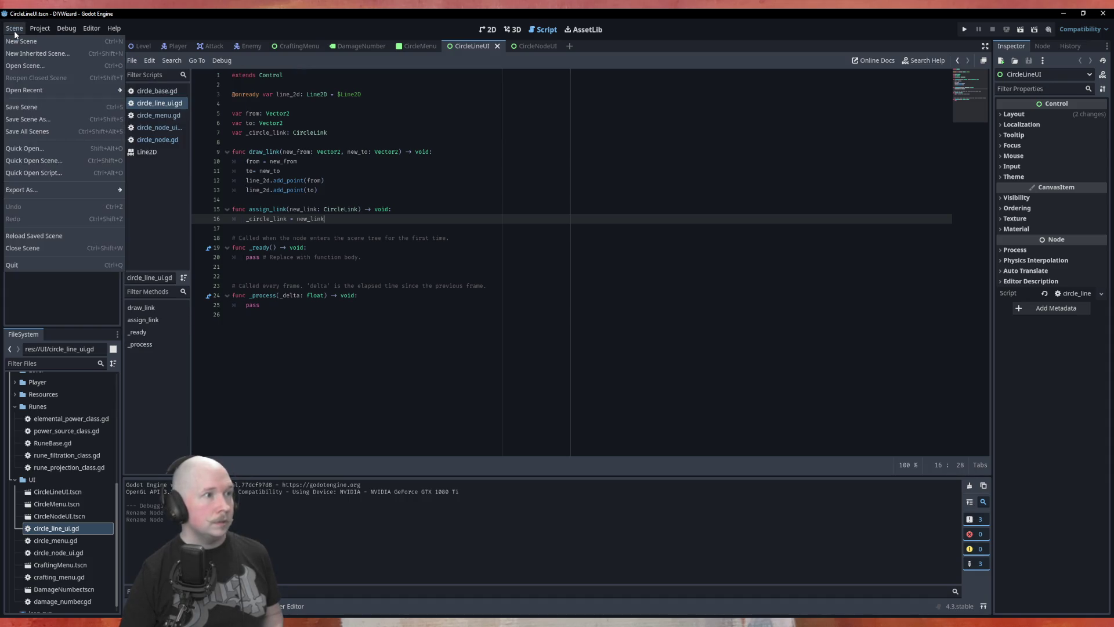
Save all scenes, check the CircleLink type on line 7, and switch to the CircleNodeUI scene.
left_click(41, 131)
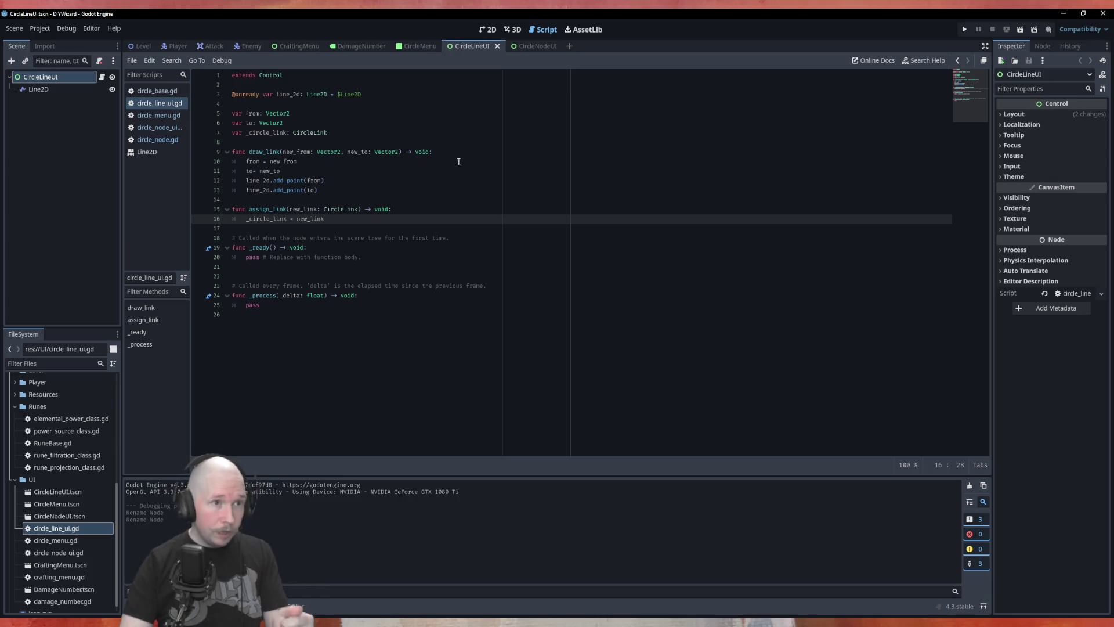
key("Up")
key("Up")
key("Up")
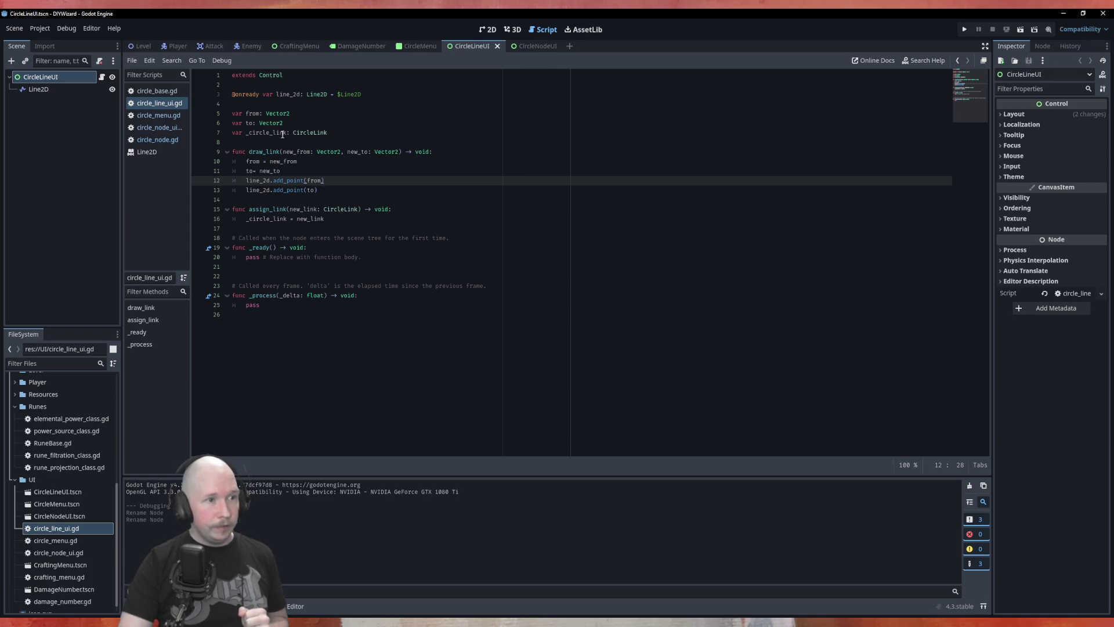
double_click(308, 133)
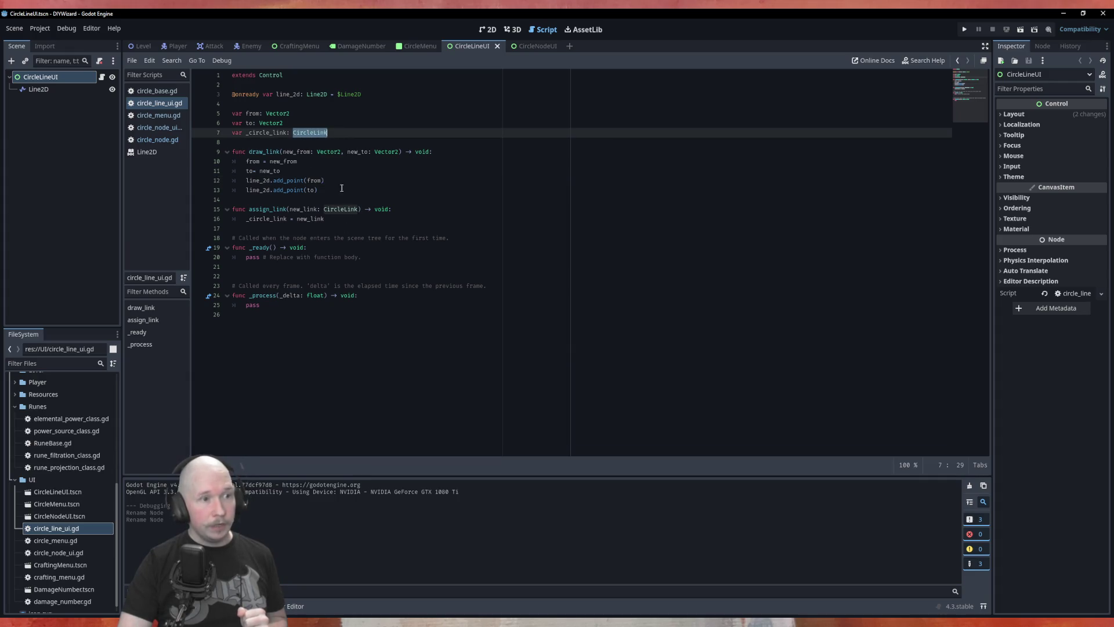
left_click(538, 47)
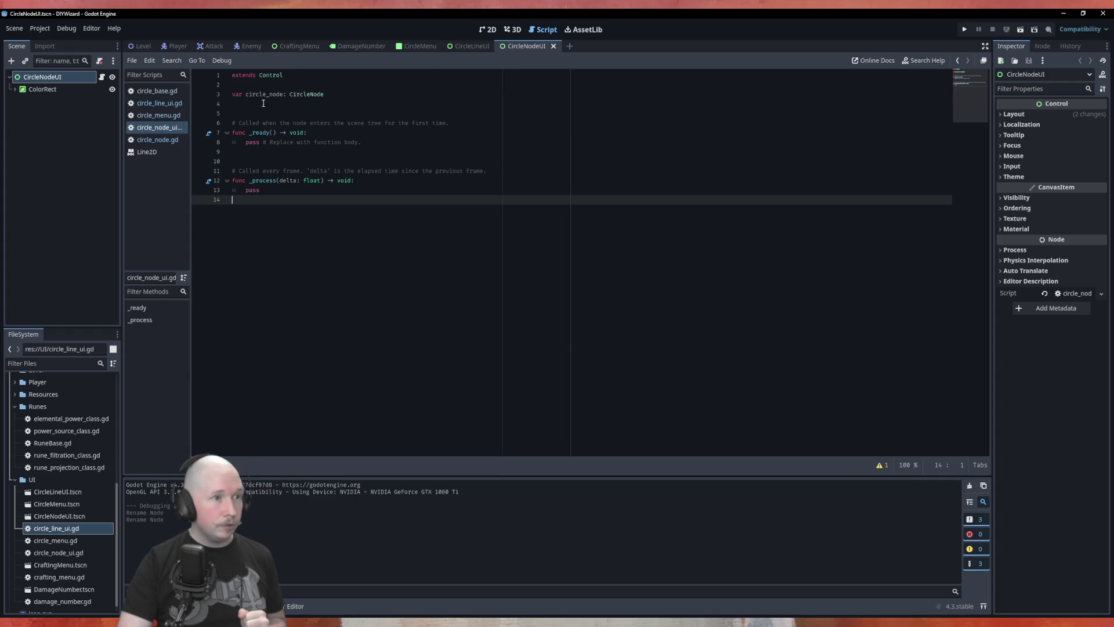
Rename the circle_node variable on line 3 to _circle_node.
left_click(246, 94)
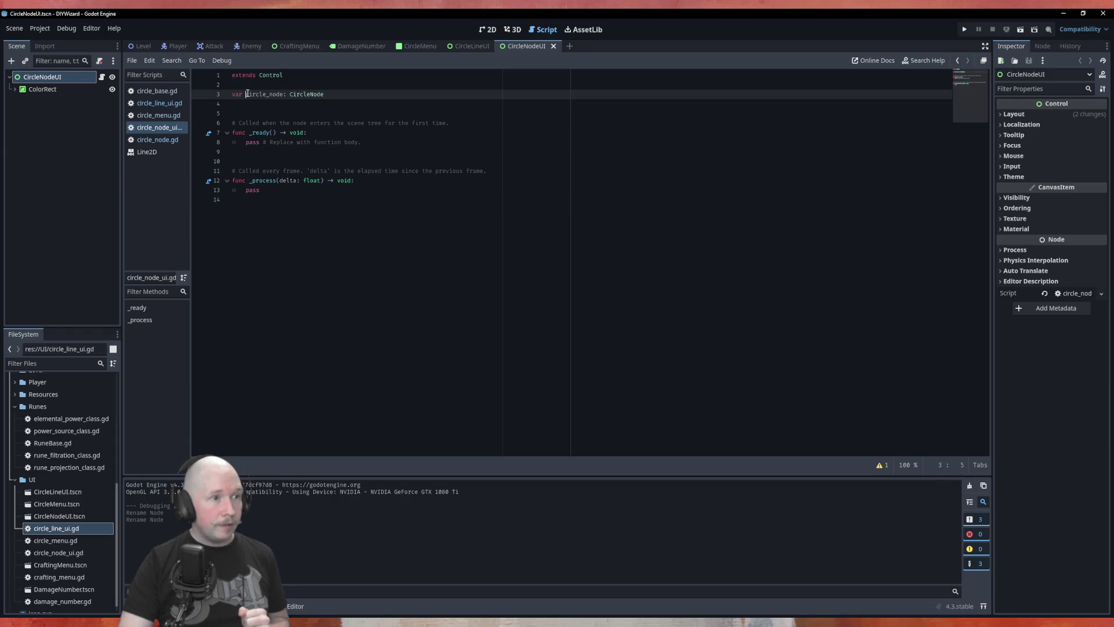
type("_")
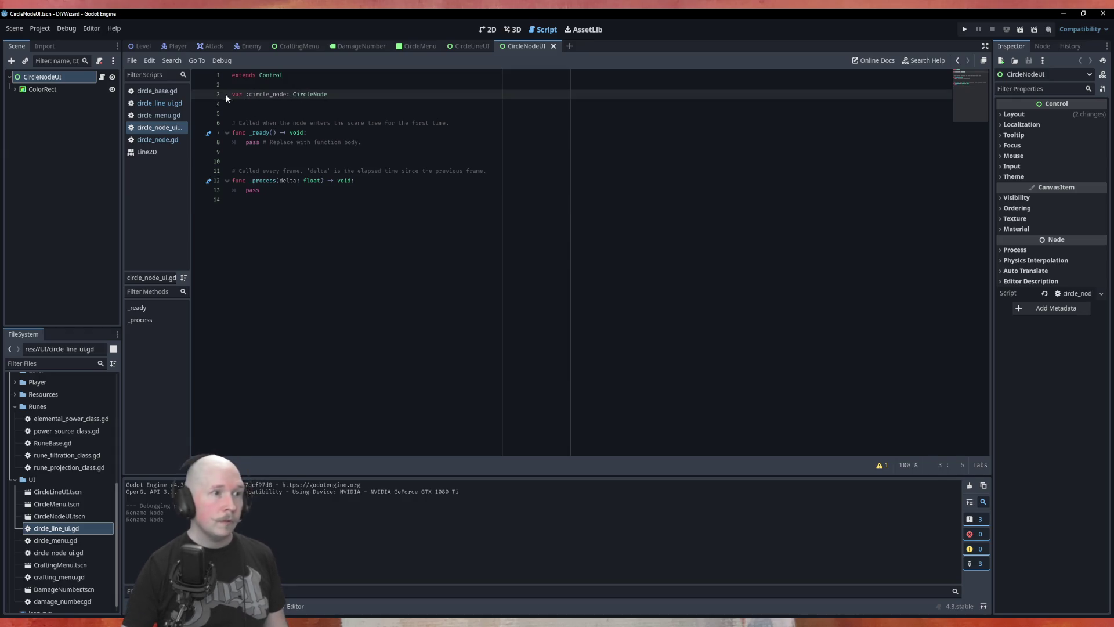
key("BackSpace")
Add func assign_node(new_node: CircleNode) -> void that sets _circle_node = new_node.
key("Down")
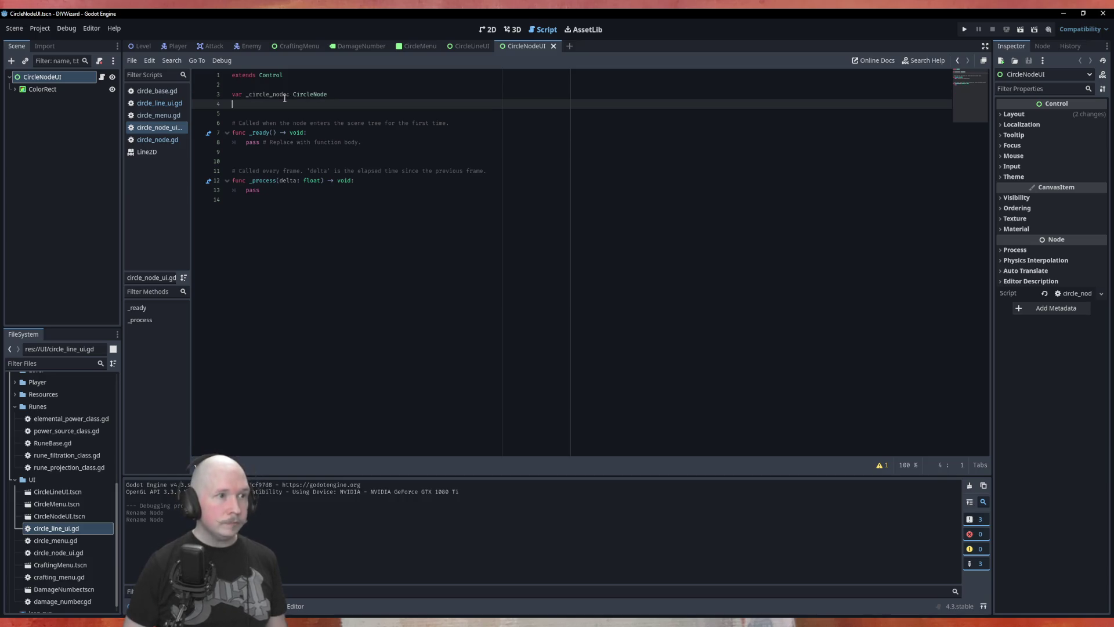
key("Return")
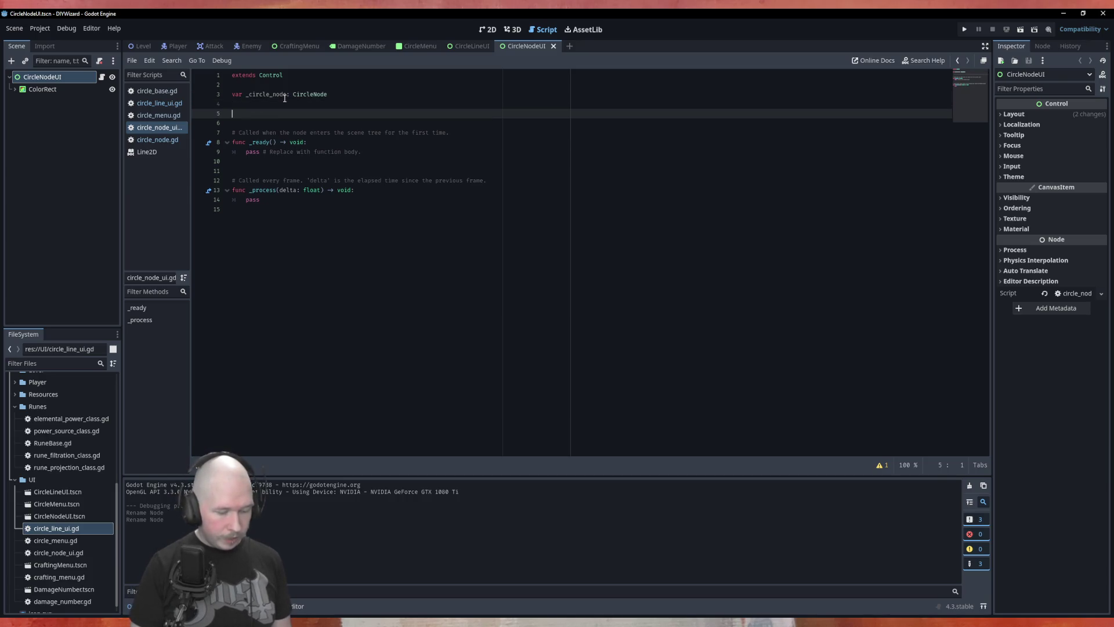
type("func assign")
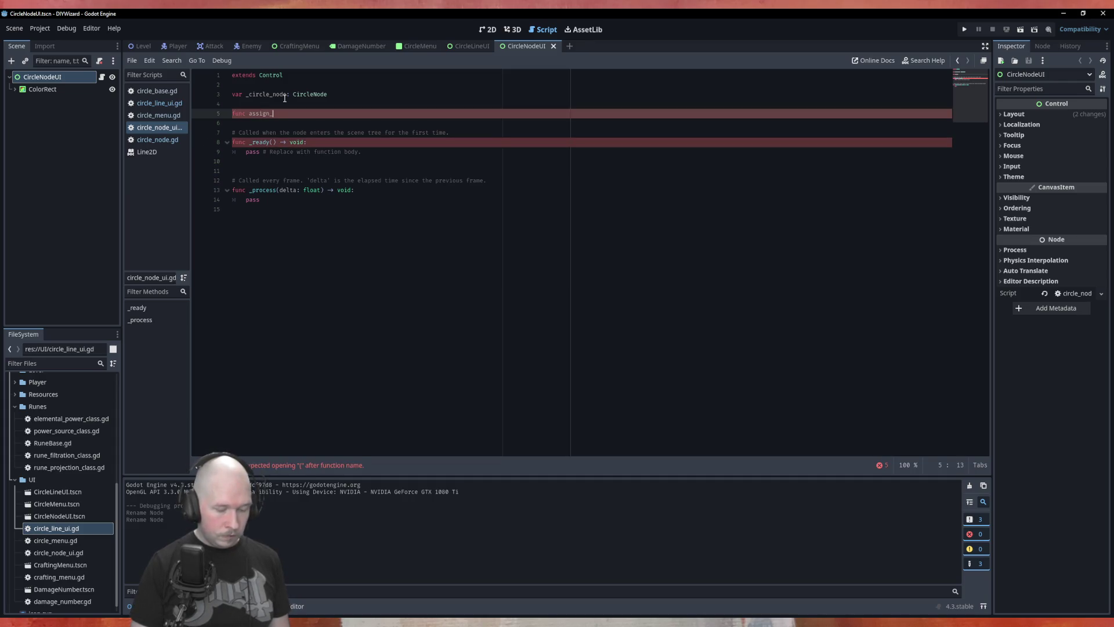
type("_nod")
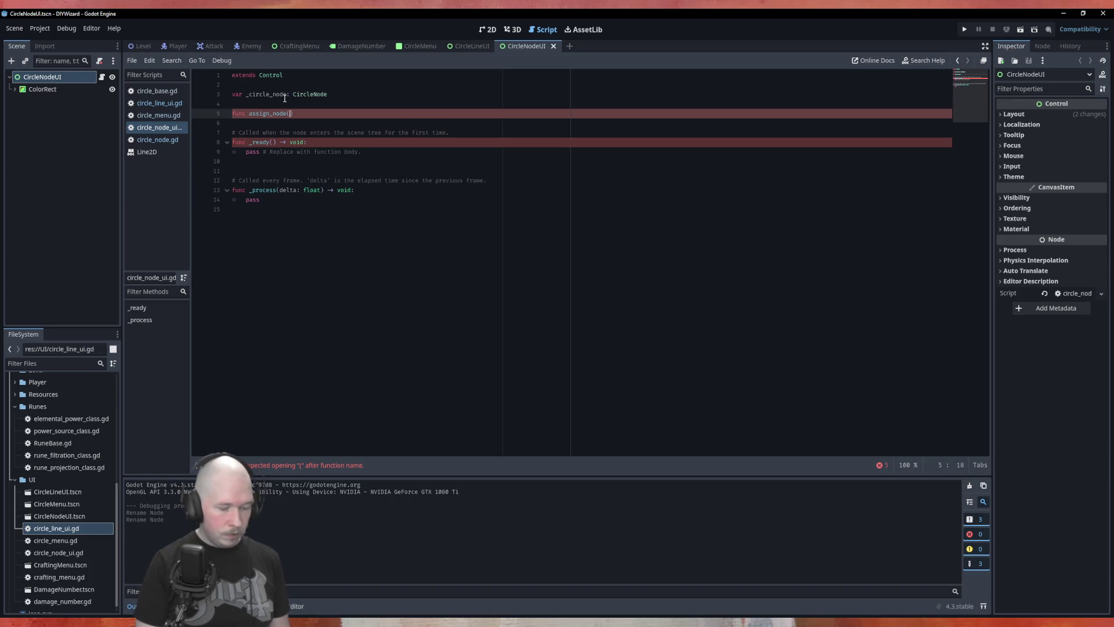
type("e(new_node")
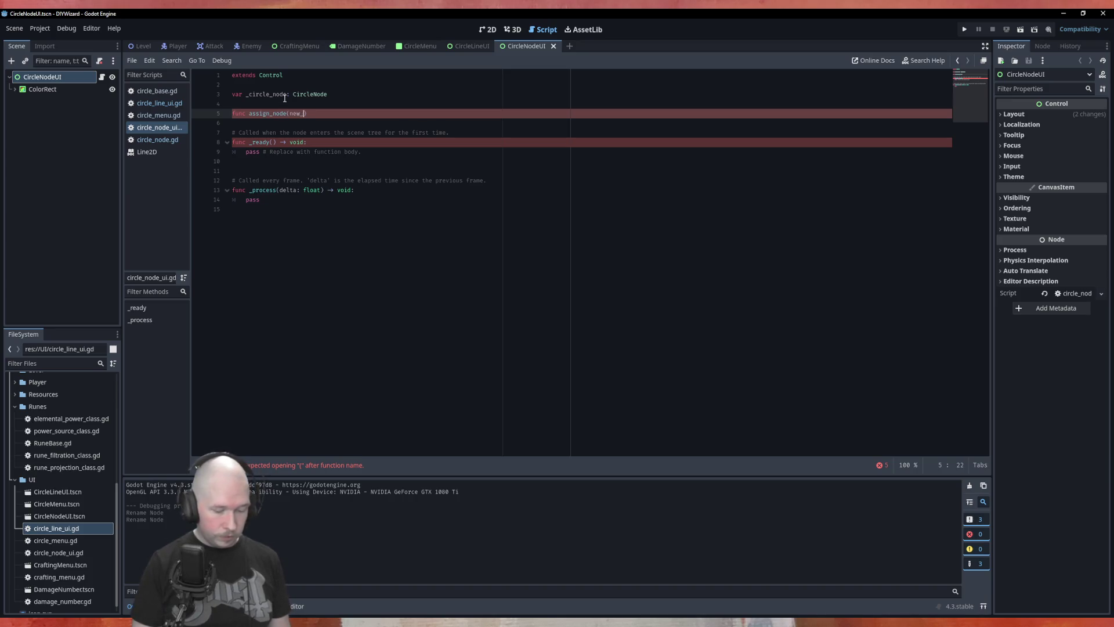
type(": ")
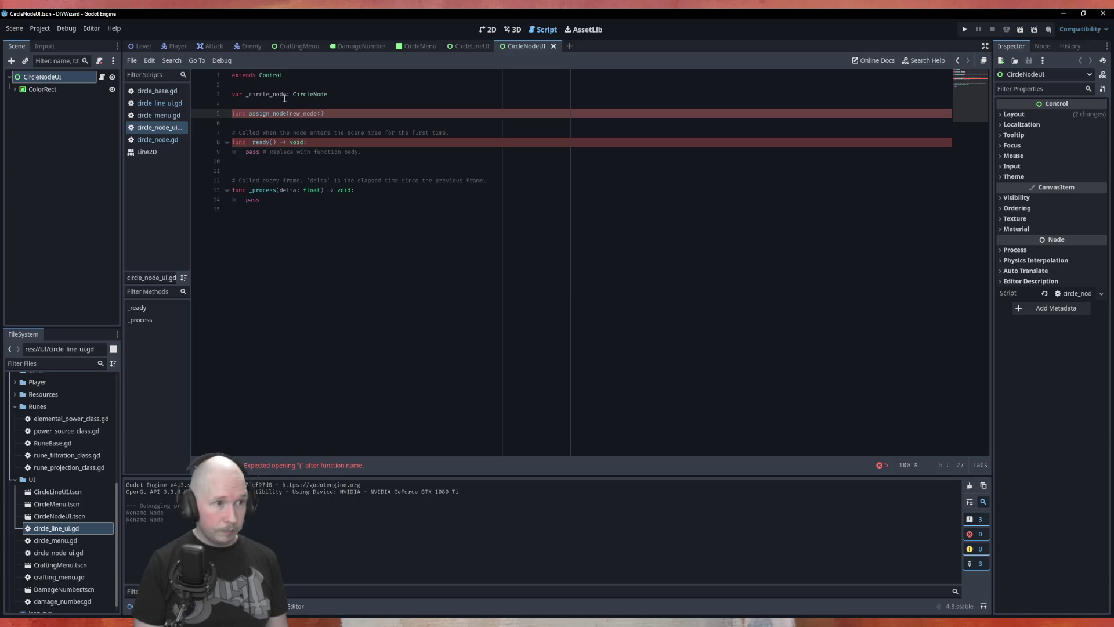
type("CircleBase")
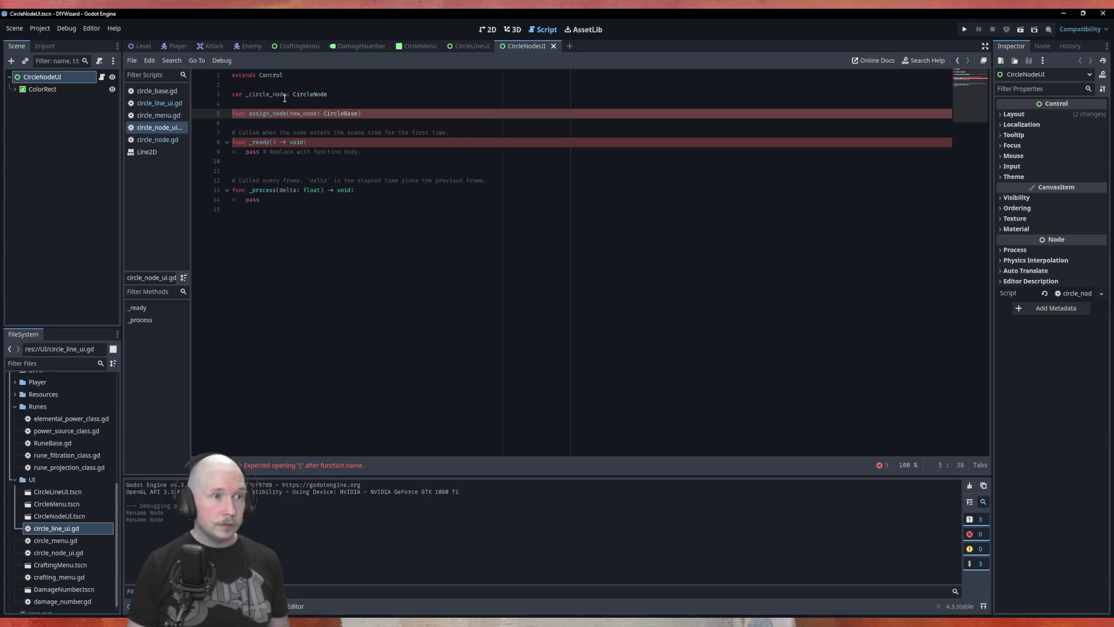
key("BackSpace")
key("BackSpace")
key("BackSpace")
type("N")
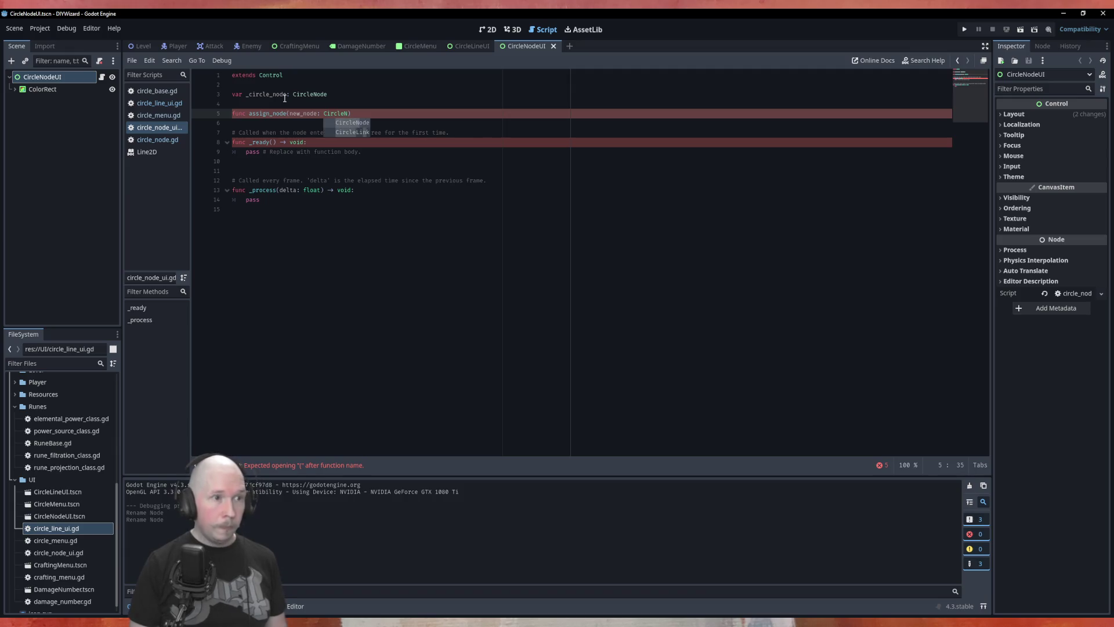
key("Return")
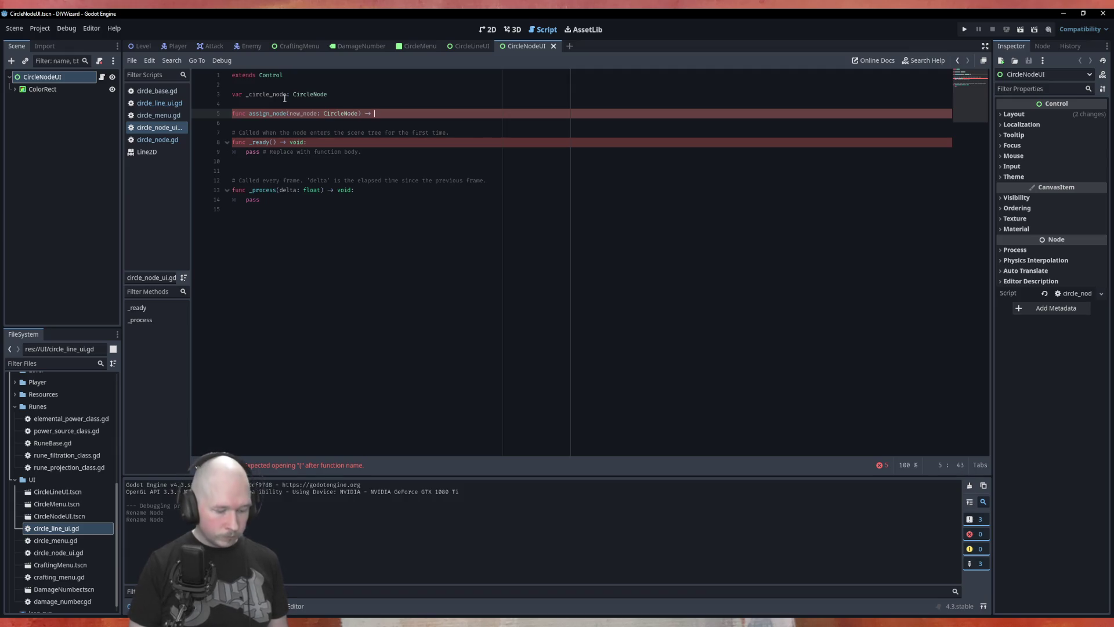
type("void:")
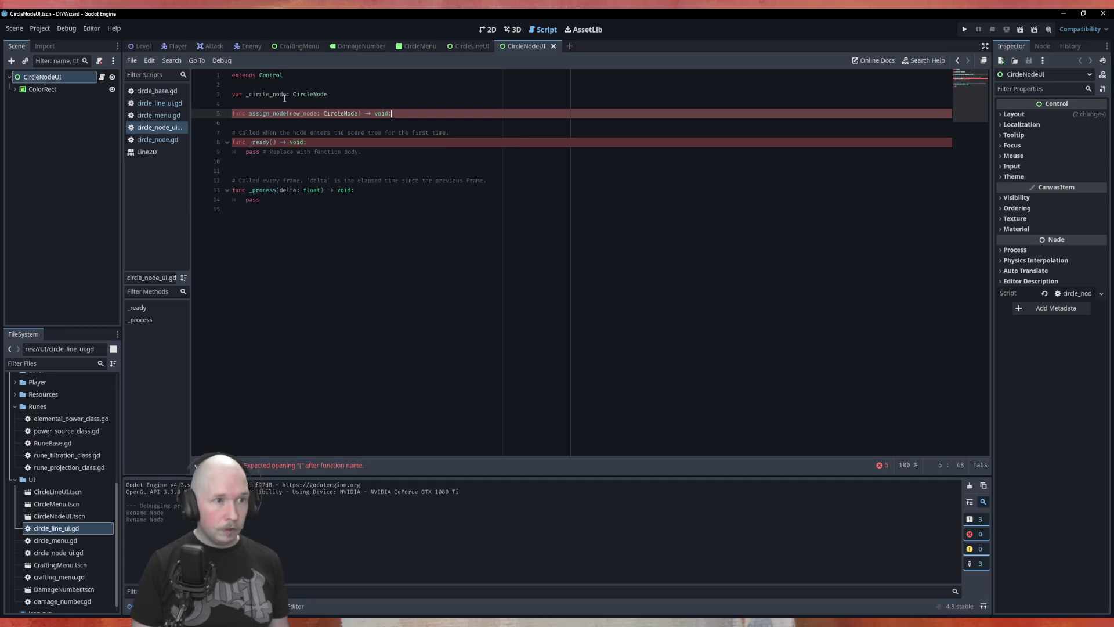
key("Return")
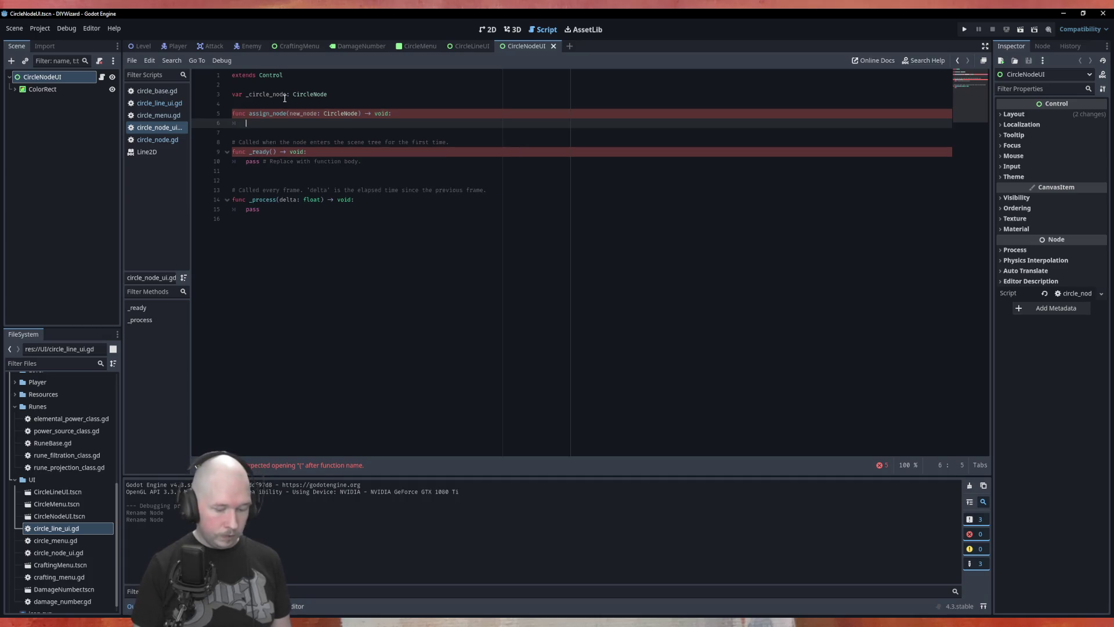
type("_circle_node")
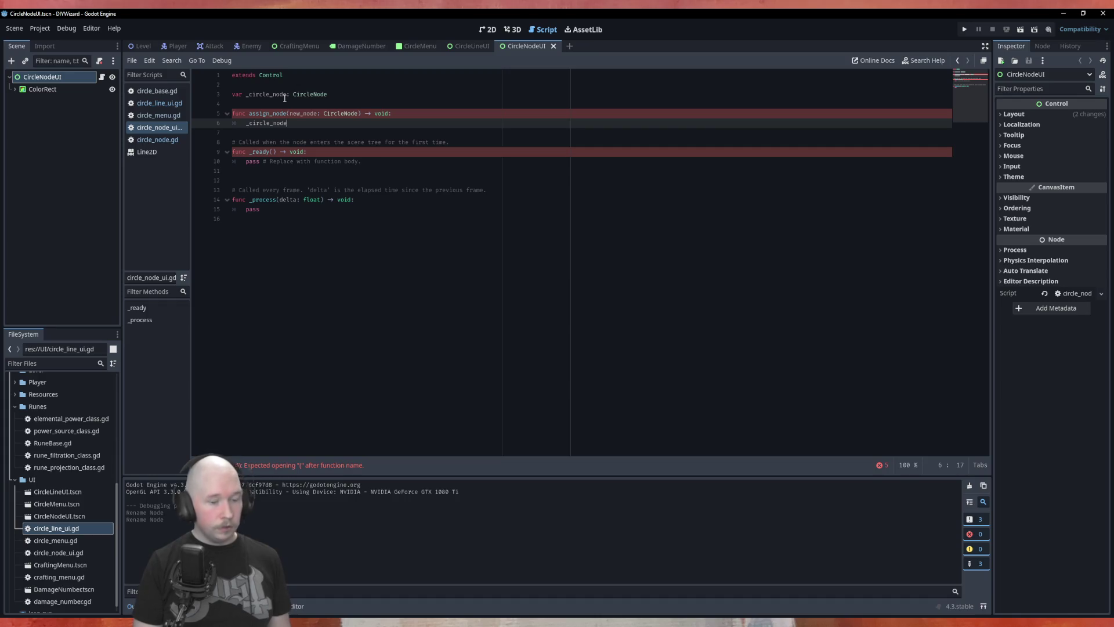
type(" = new_node")
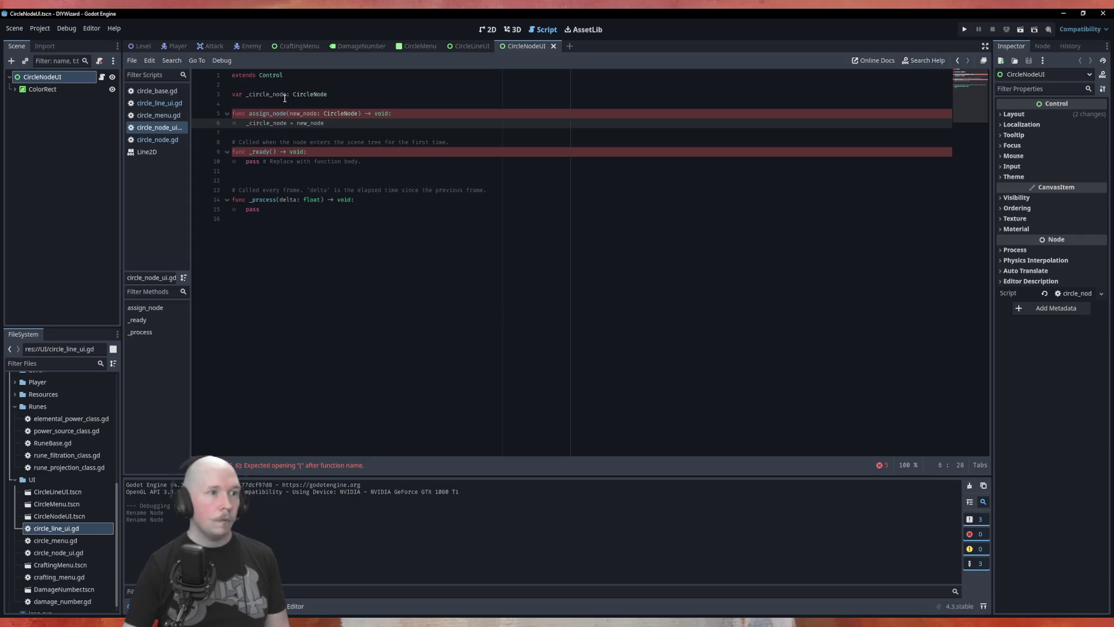
left_click(159, 114)
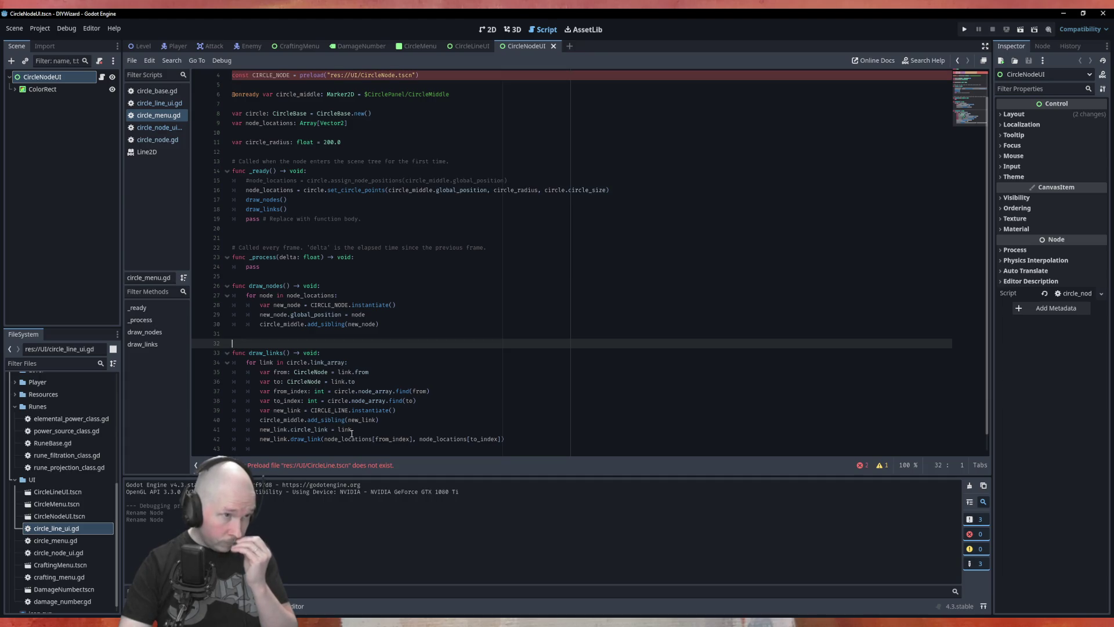
Scroll to the top of circle_menu.gd to see the broken CircleLine and CircleNode preloads.
scroll(385, 189, "up", 1)
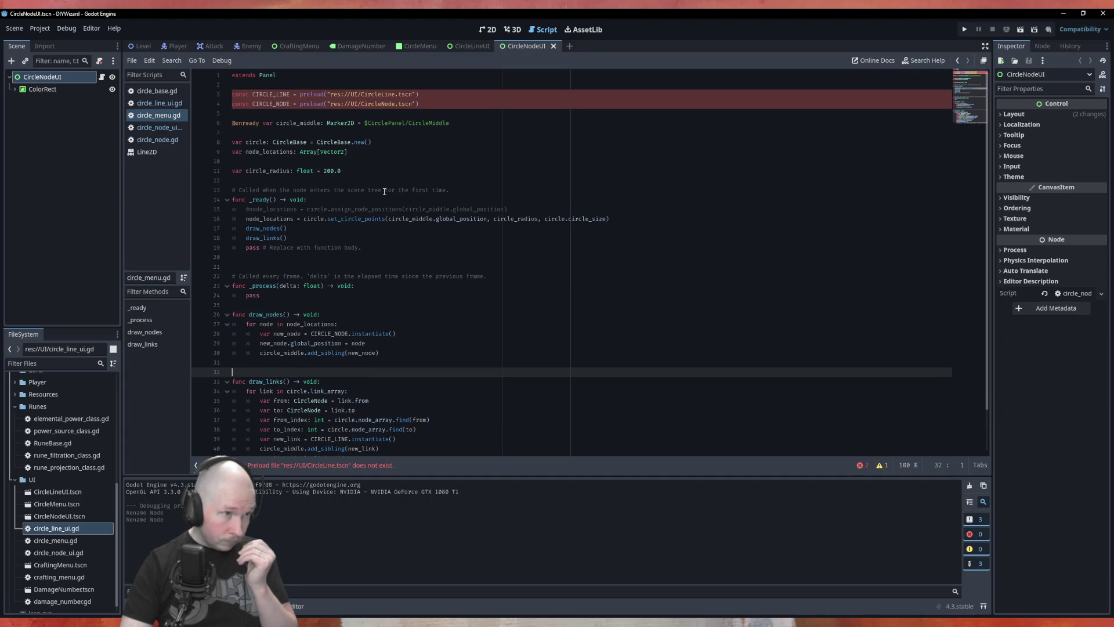